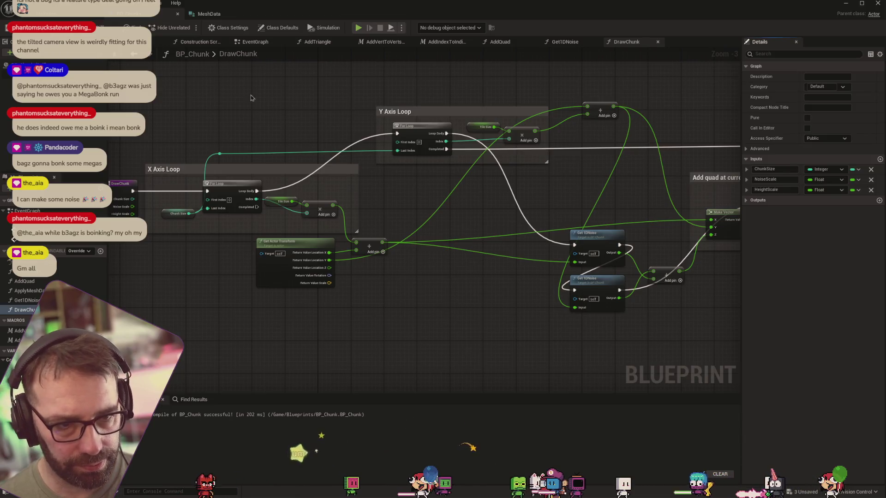
Step: In the Construction Script, place getter nodes for ChunkSize, NoiseScale and HeightScale
{"action": "left_click", "coordinate": [258, 42]}
{"action": "key", "text": "alt+Left"}
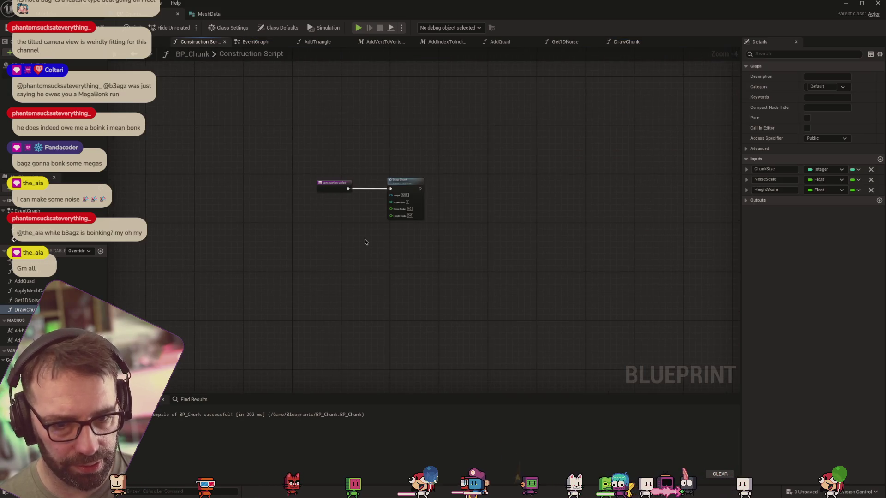
{"action": "scroll", "coordinate": [304, 251], "scroll_direction": "up", "scroll_amount": 3}
{"action": "left_click_drag", "start_coordinate": [14, 239], "coordinate": [333, 198]}
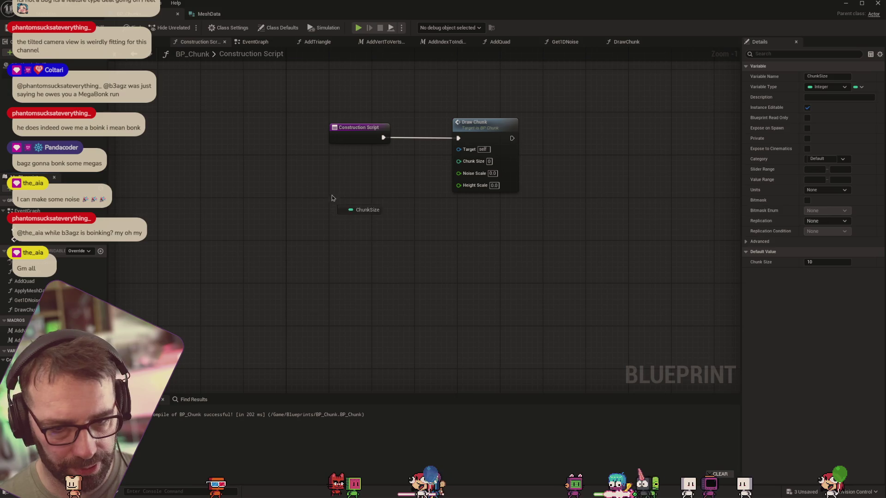
{"action": "left_click", "coordinate": [362, 201]}
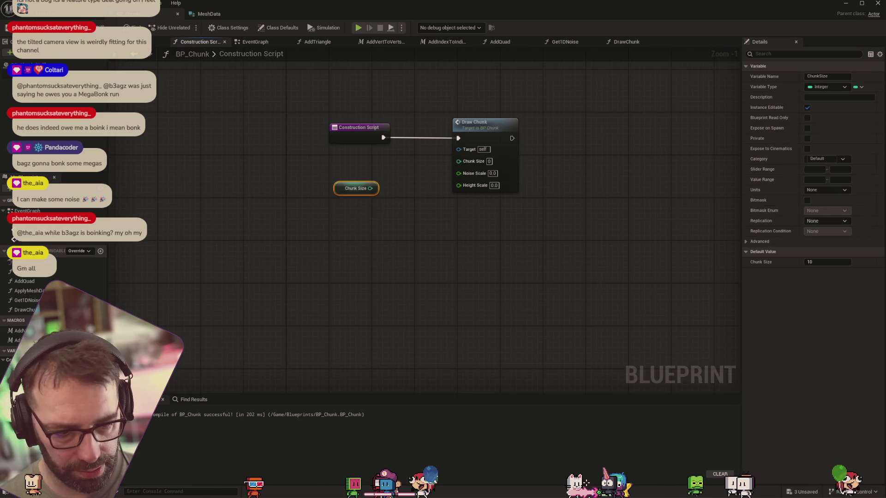
{"action": "left_click_drag", "start_coordinate": [14, 239], "coordinate": [317, 214]}
{"action": "left_click", "coordinate": [344, 224]}
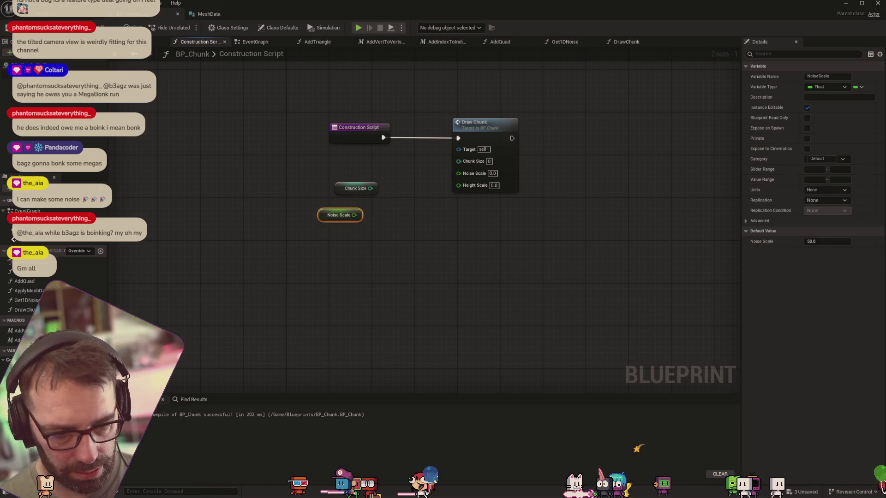
{"action": "left_click_drag", "start_coordinate": [318, 249], "coordinate": [318, 249]}
{"action": "left_click", "coordinate": [343, 251]}
Step: Wire Chunk Size, Noise Scale and Height Scale into Draw Chunk's matching input pins
{"action": "mouse_move", "coordinate": [370, 188]}
{"action": "left_mouse_down"}
{"action": "mouse_move", "coordinate": [390, 197]}
{"action": "mouse_move", "coordinate": [458, 160]}
{"action": "left_mouse_up"}
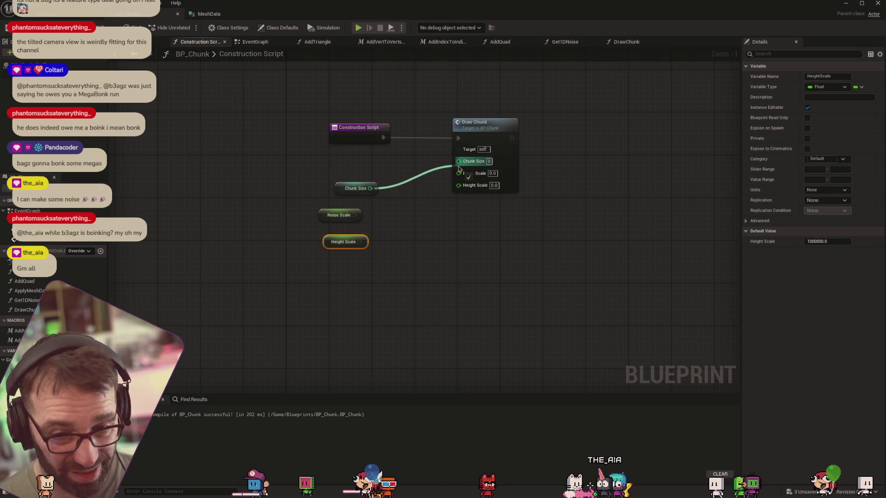
{"action": "left_click_drag", "start_coordinate": [360, 215], "coordinate": [458, 171]}
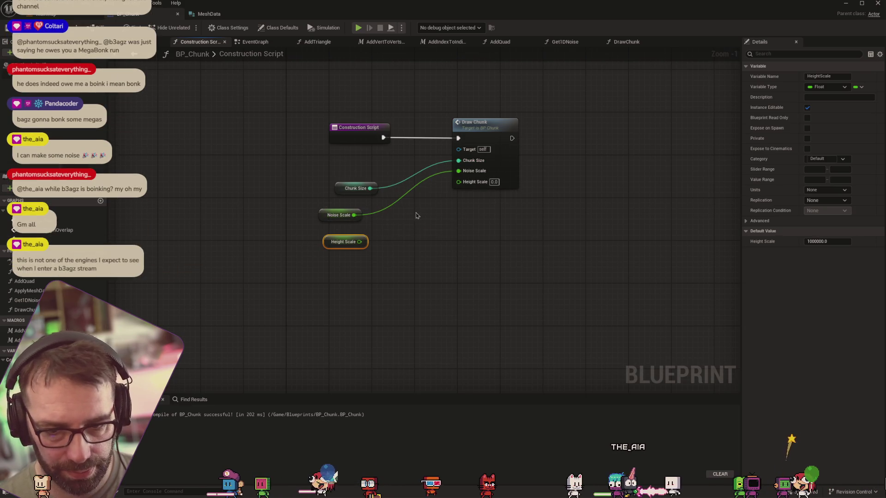
{"action": "left_click_drag", "start_coordinate": [359, 242], "coordinate": [458, 181]}
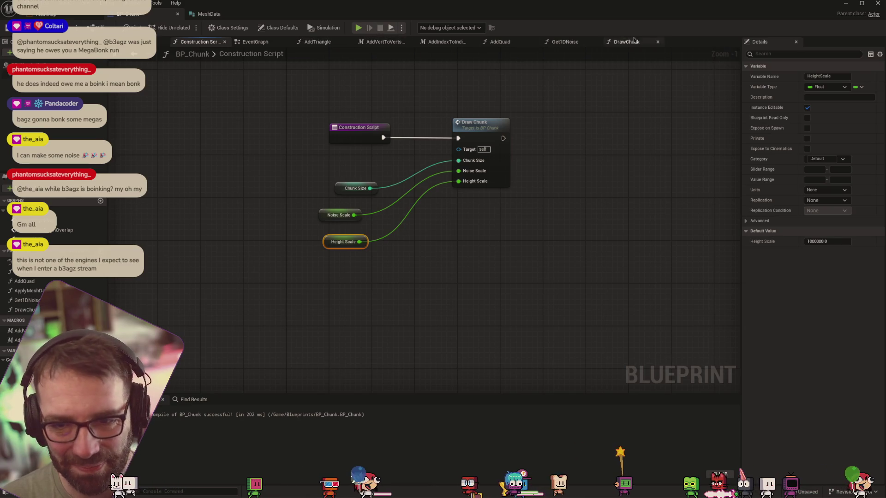
Step: Drive DrawChunk's loops from its entry node's Chunk Size pin, delete the ChunkSize getter, then open Get1DNoise
{"action": "double_click", "coordinate": [475, 124]}
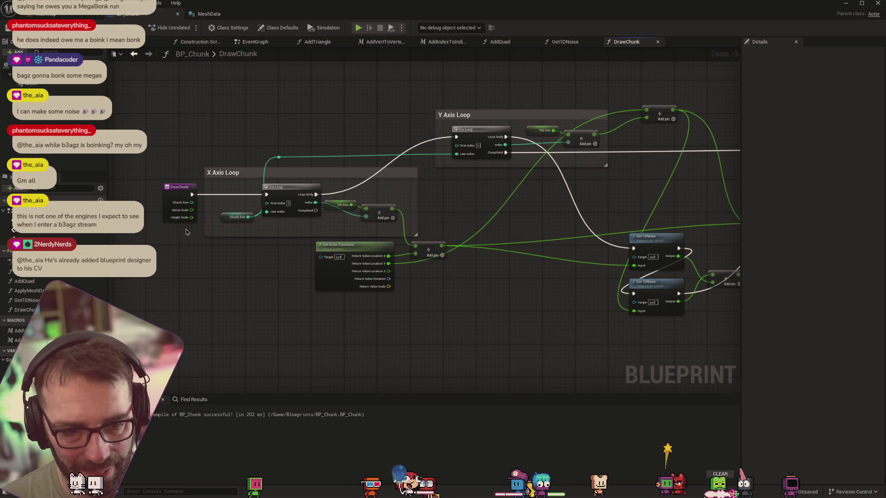
{"action": "mouse_move", "coordinate": [197, 207]}
{"action": "left_mouse_down"}
{"action": "mouse_move", "coordinate": [265, 219]}
{"action": "mouse_move", "coordinate": [193, 199]}
{"action": "mouse_move", "coordinate": [267, 212]}
{"action": "left_mouse_up"}
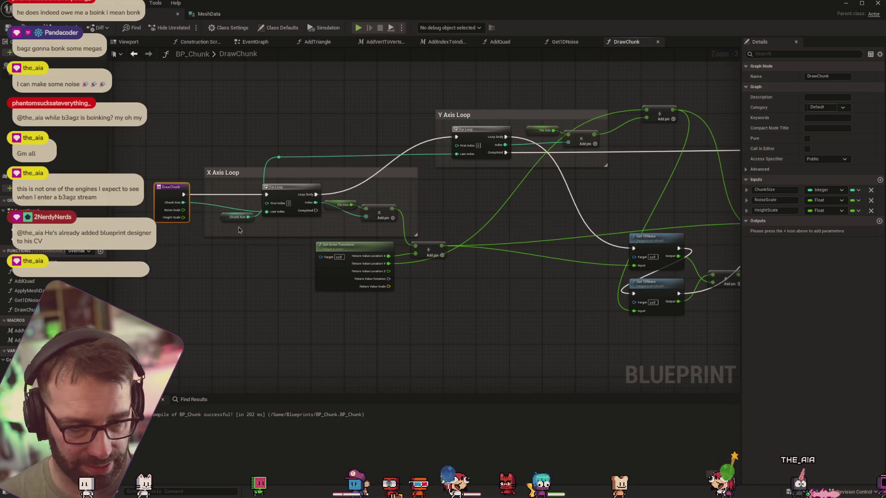
{"action": "mouse_move", "coordinate": [183, 202]}
{"action": "left_mouse_down"}
{"action": "mouse_move", "coordinate": [475, 135]}
{"action": "mouse_move", "coordinate": [457, 154]}
{"action": "left_mouse_up"}
{"action": "left_click", "coordinate": [225, 218]}
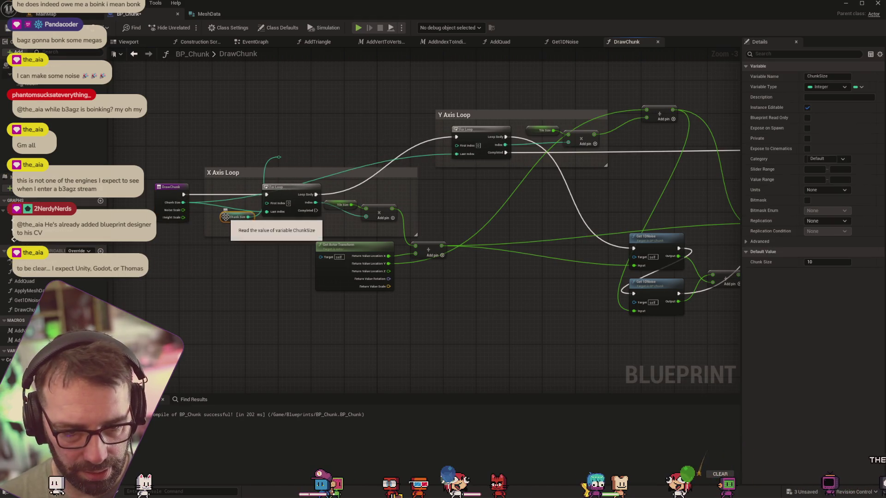
{"action": "key", "text": "Delete"}
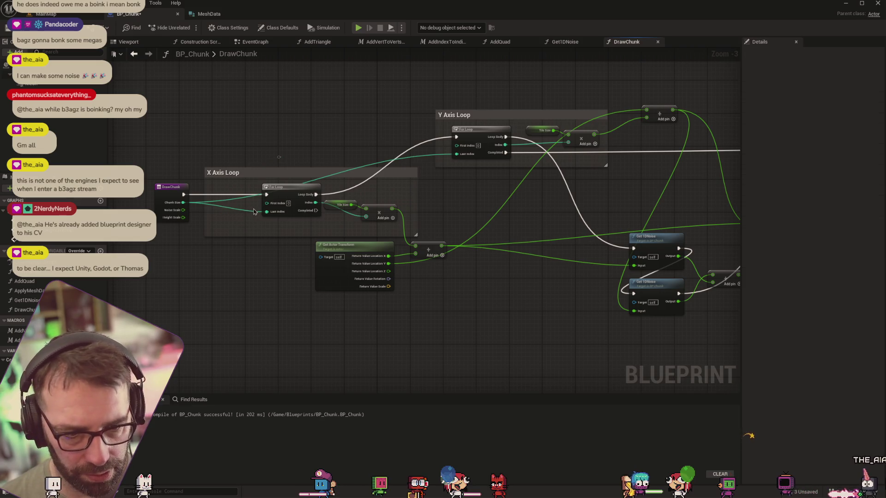
{"action": "mouse_move", "coordinate": [493, 264]}
{"action": "left_mouse_down"}
{"action": "mouse_move", "coordinate": [524, 307]}
{"action": "mouse_move", "coordinate": [471, 288]}
{"action": "mouse_move", "coordinate": [444, 304]}
{"action": "mouse_move", "coordinate": [575, 296]}
{"action": "mouse_move", "coordinate": [451, 309]}
{"action": "mouse_move", "coordinate": [386, 304]}
{"action": "mouse_move", "coordinate": [530, 292]}
{"action": "left_mouse_up"}
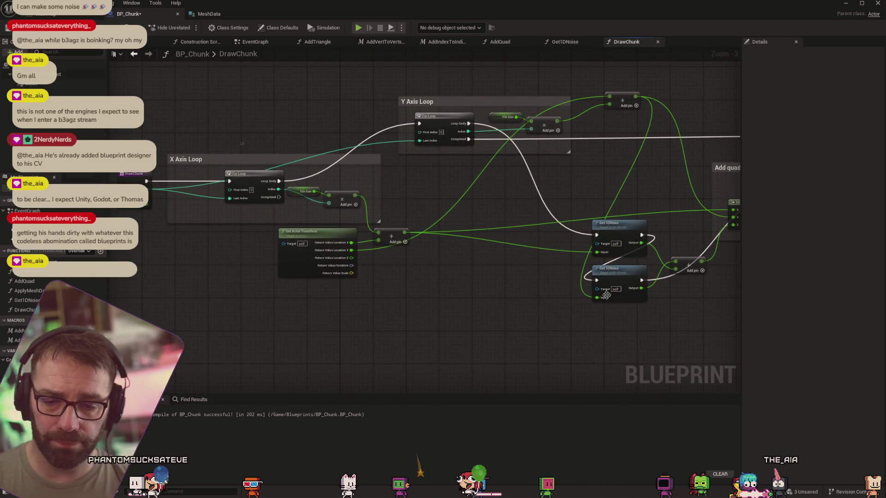
{"action": "left_click", "coordinate": [565, 42]}
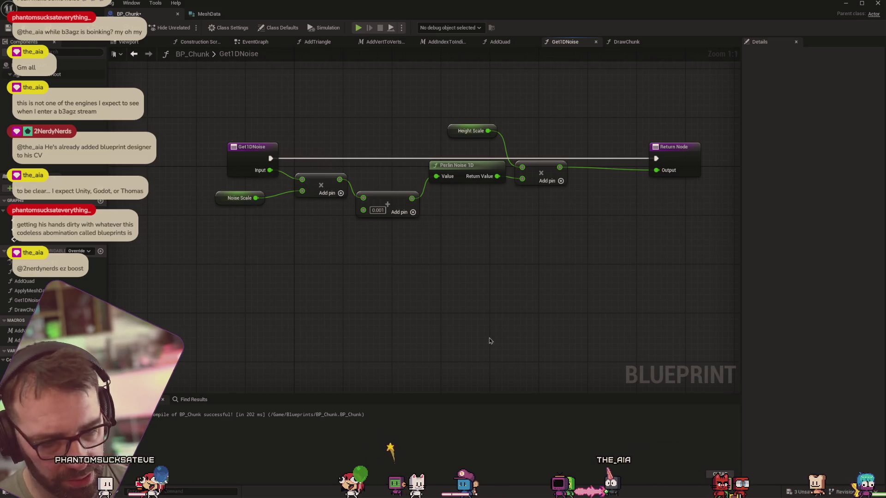
Step: Add a float Height Scale input parameter to the Get1DNoise function
{"action": "left_click", "coordinate": [29, 303]}
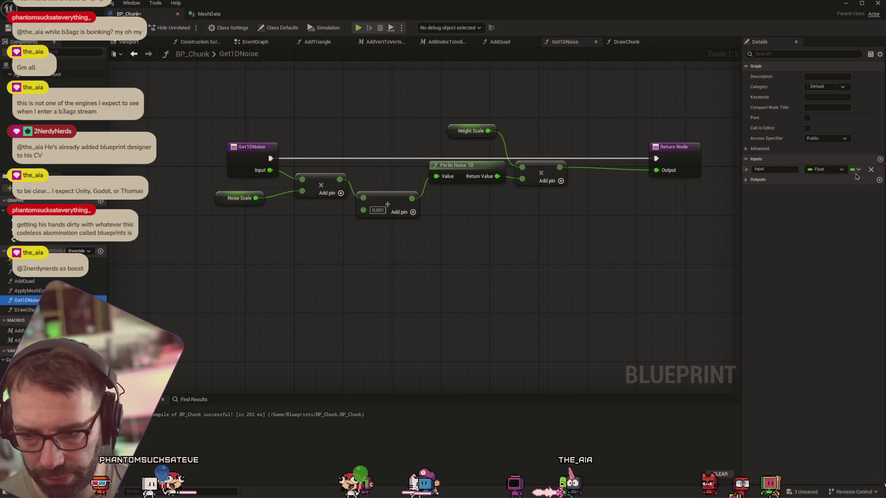
{"action": "left_click", "coordinate": [879, 159]}
{"action": "left_click", "coordinate": [775, 179]}
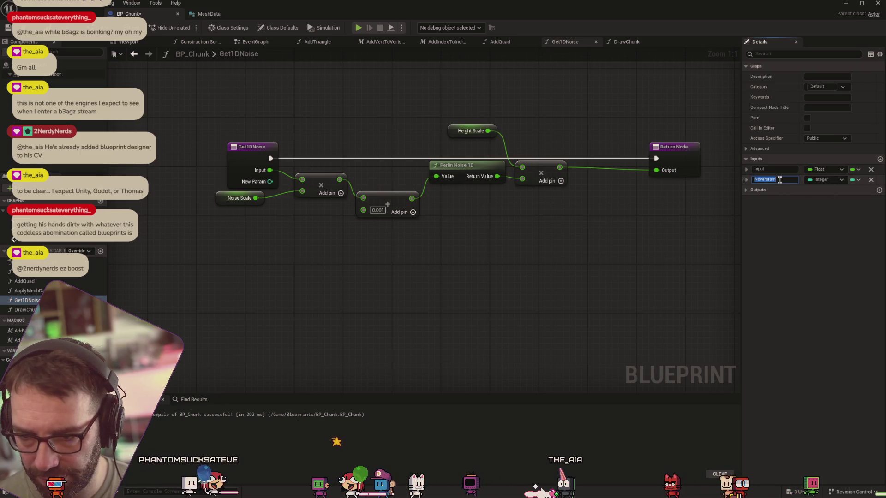
{"action": "type", "text": "Hie"}
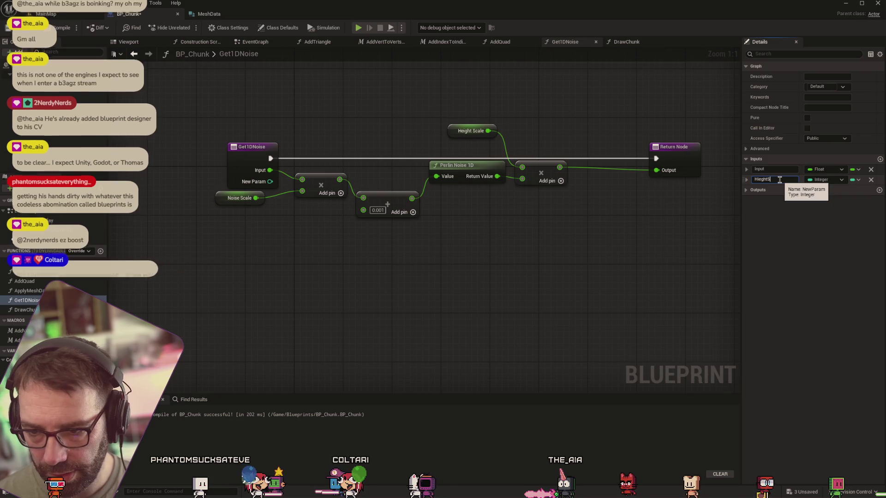
{"action": "key", "text": "BackSpace"}
{"action": "key", "text": "BackSpace"}
{"action": "type", "text": "eig"}
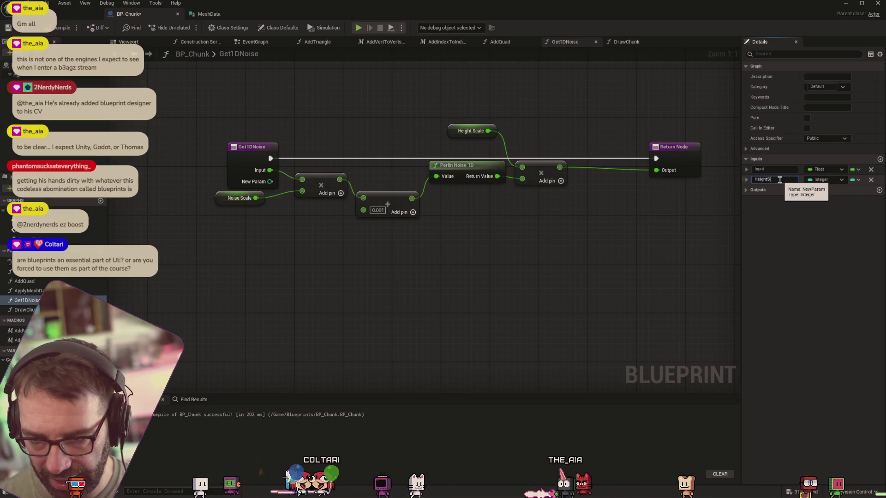
{"action": "key", "text": "Return"}
{"action": "left_click", "coordinate": [825, 180]}
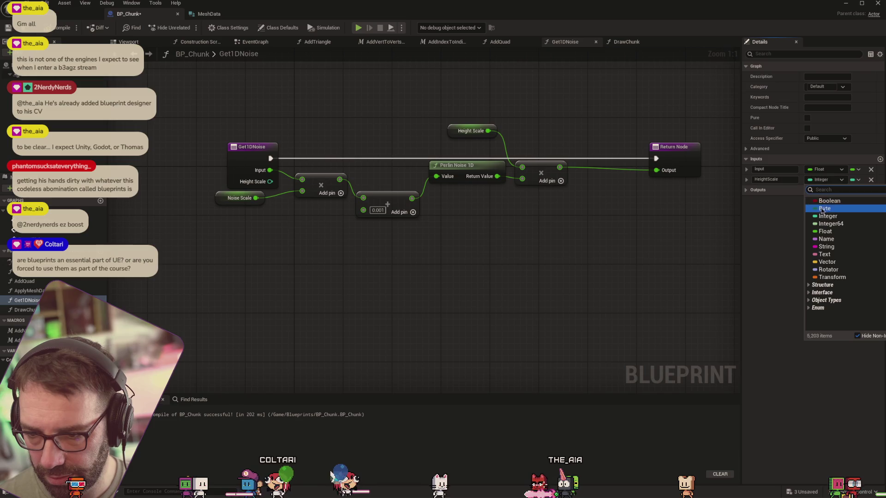
{"action": "left_click", "coordinate": [825, 231]}
Step: Add a Noise Scale input and rename the original Input parameter to Coord
{"action": "left_click", "coordinate": [880, 158]}
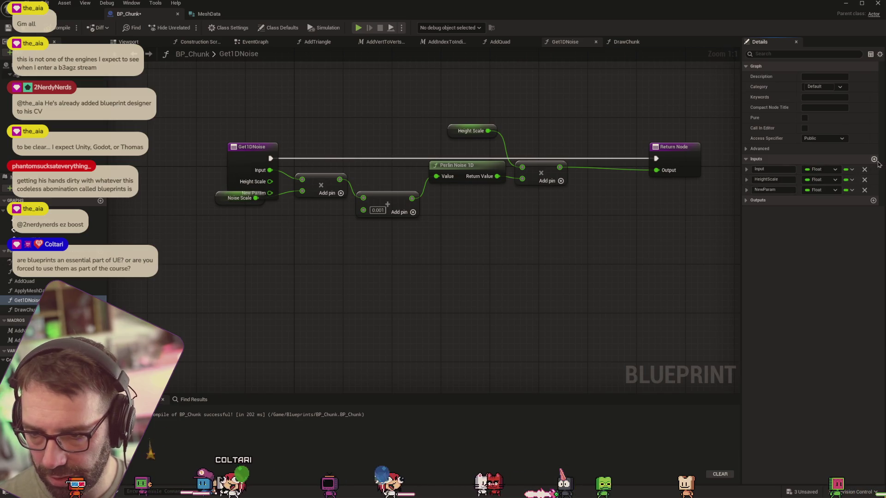
{"action": "double_click", "coordinate": [782, 189]}
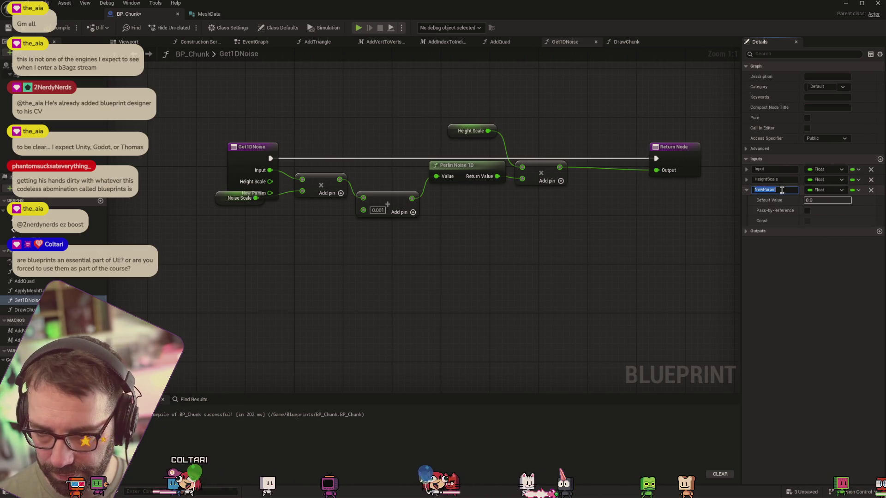
{"action": "type", "text": "NoiseScale"}
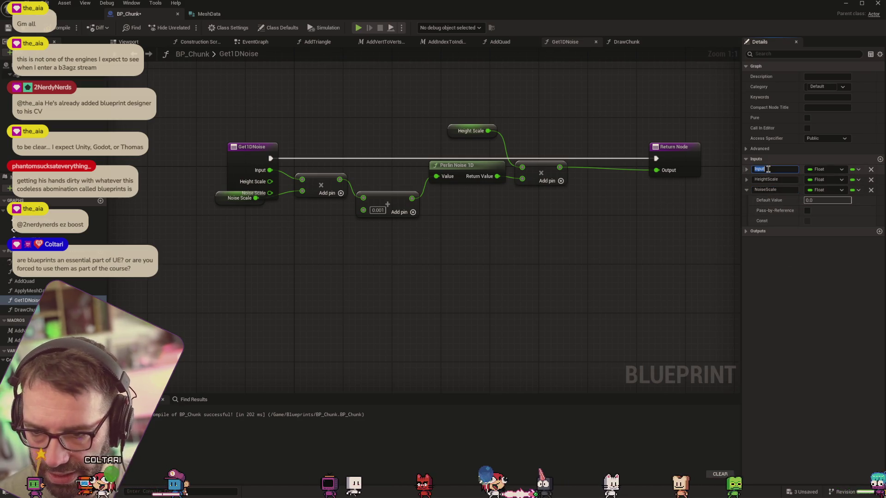
{"action": "type", "text": "Coor"}
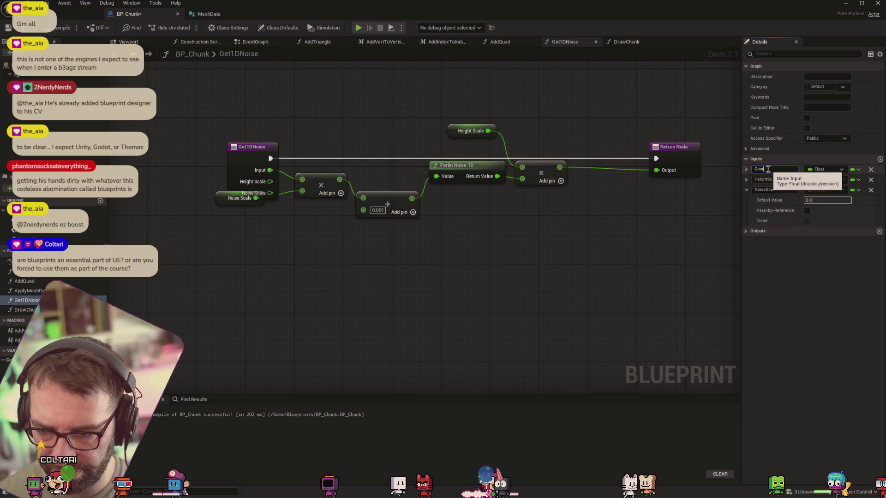
{"action": "type", "text": "d"}
{"action": "key", "text": "Return"}
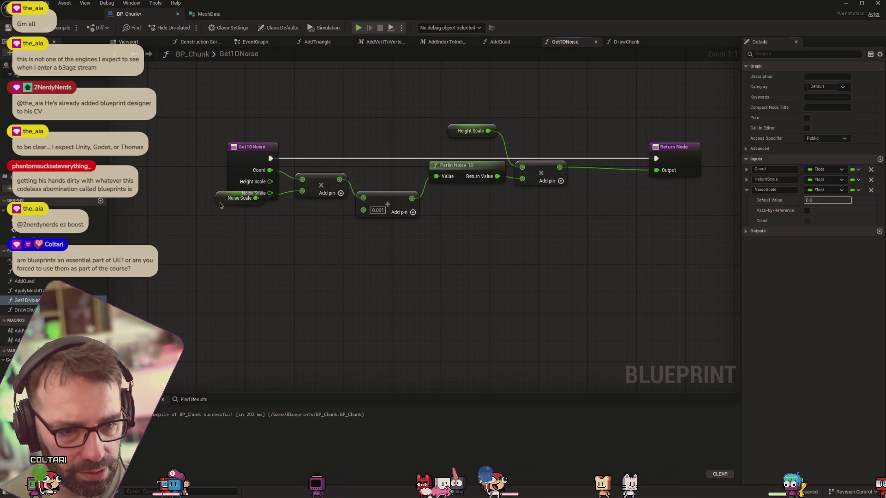
Step: Wire the new Noise Scale input into the graph, delete both variable getters, and compile
{"action": "left_click_drag", "start_coordinate": [220, 205], "coordinate": [219, 230]}
{"action": "mouse_move", "coordinate": [270, 193]}
{"action": "left_mouse_down"}
{"action": "mouse_move", "coordinate": [302, 194]}
{"action": "mouse_move", "coordinate": [273, 181]}
{"action": "mouse_move", "coordinate": [522, 167]}
{"action": "left_mouse_up"}
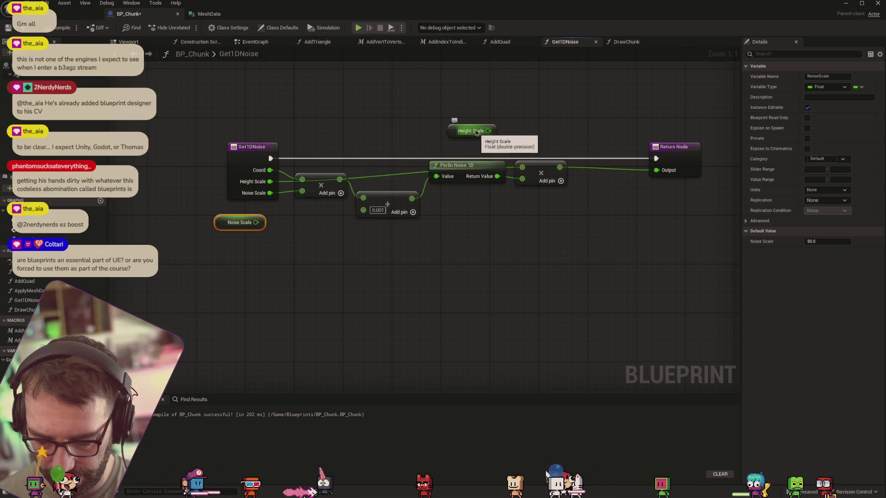
{"action": "left_click", "coordinate": [475, 140]}
{"action": "left_click", "coordinate": [473, 132]}
{"action": "key", "text": "Delete"}
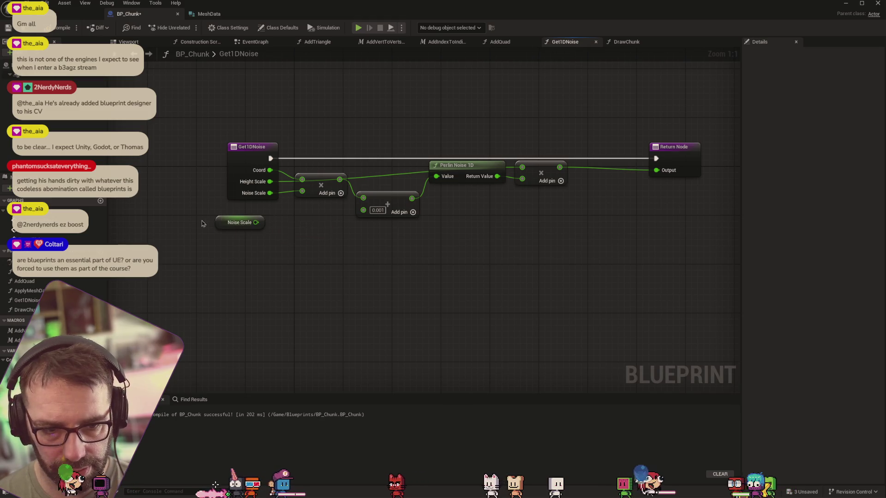
{"action": "left_click", "coordinate": [219, 223]}
{"action": "key", "text": "Delete"}
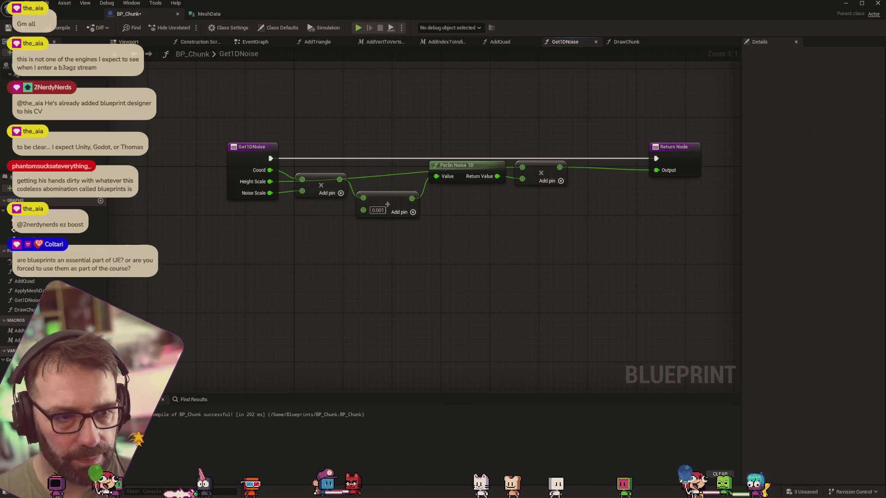
{"action": "left_click", "coordinate": [60, 28]}
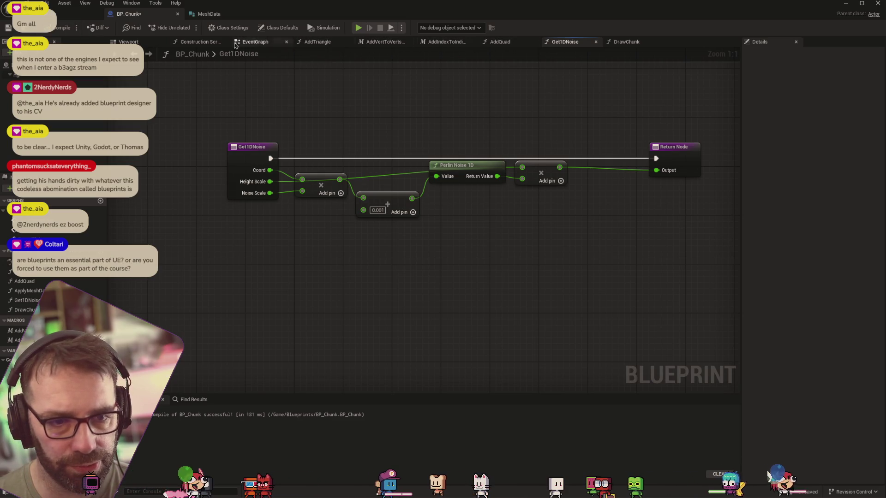
Step: Wire DrawChunk's Height Scale and Noise Scale into the second Get1DNoise node via a reroute, then return to the level
{"action": "left_click", "coordinate": [608, 44]}
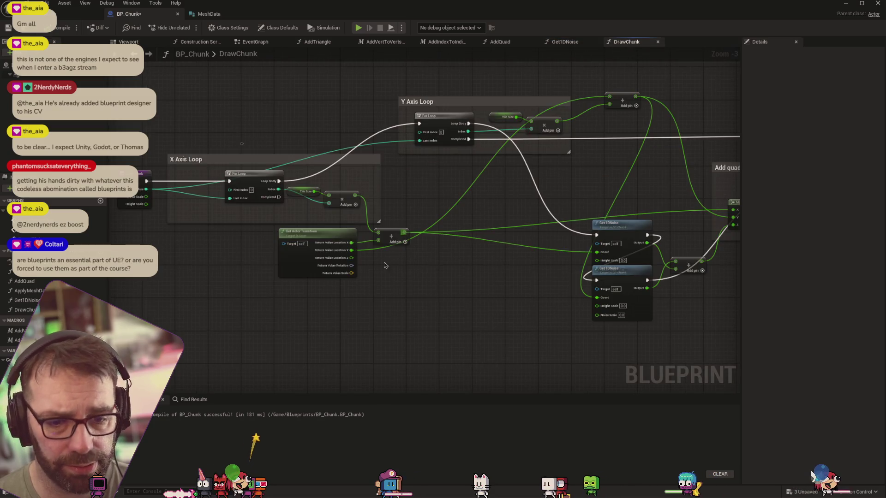
{"action": "mouse_move", "coordinate": [146, 196]}
{"action": "left_mouse_down"}
{"action": "mouse_move", "coordinate": [359, 217]}
{"action": "mouse_move", "coordinate": [597, 262]}
{"action": "left_mouse_up"}
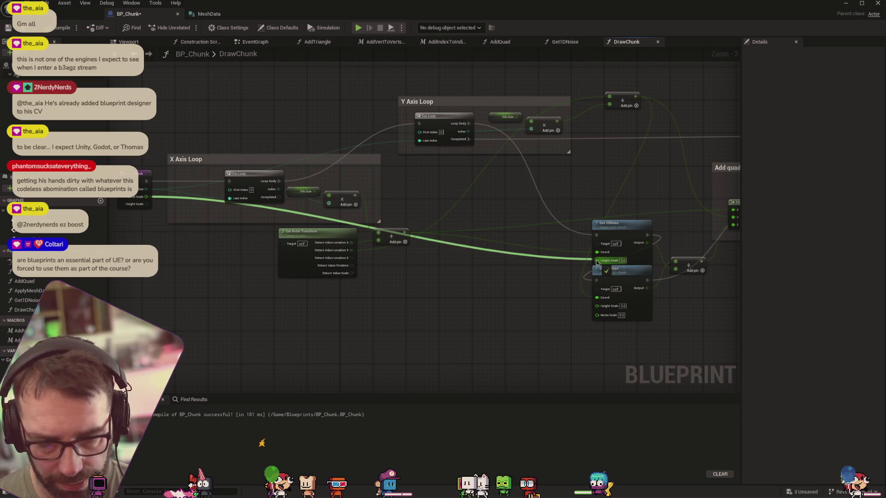
{"action": "mouse_move", "coordinate": [598, 262]}
{"action": "left_mouse_down"}
{"action": "mouse_move", "coordinate": [592, 321]}
{"action": "mouse_move", "coordinate": [597, 315]}
{"action": "left_mouse_up"}
{"action": "left_click_drag", "start_coordinate": [622, 273], "coordinate": [623, 294]}
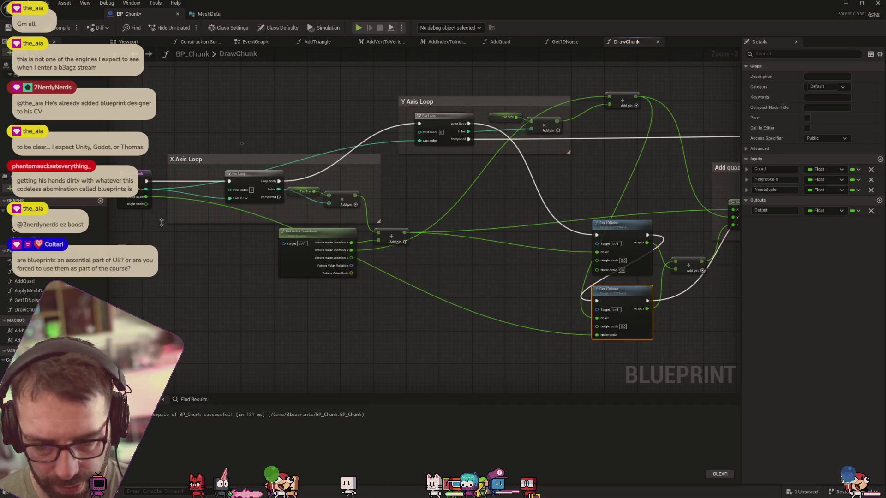
{"action": "left_click", "coordinate": [146, 201]}
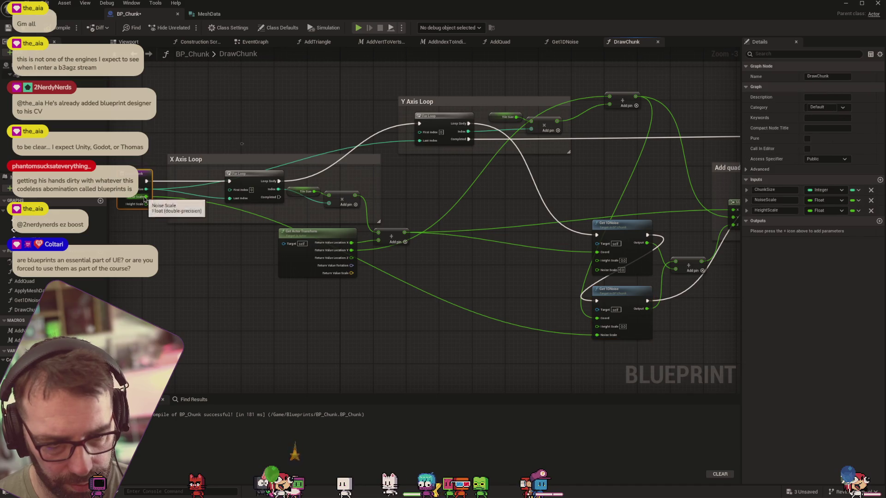
{"action": "double_click", "coordinate": [556, 331]}
{"action": "left_click_drag", "start_coordinate": [555, 332], "coordinate": [599, 271]}
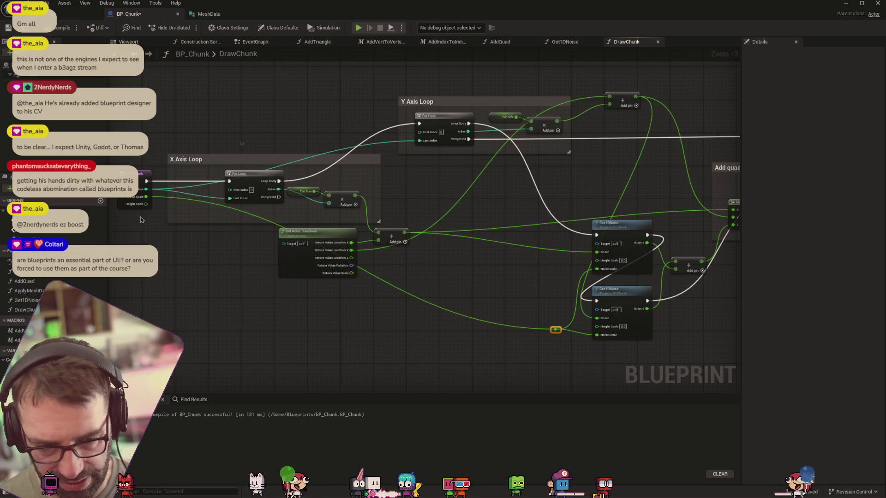
{"action": "mouse_move", "coordinate": [146, 204]}
{"action": "left_mouse_down"}
{"action": "mouse_move", "coordinate": [544, 316]}
{"action": "mouse_move", "coordinate": [551, 326]}
{"action": "mouse_move", "coordinate": [590, 327]}
{"action": "mouse_move", "coordinate": [549, 320]}
{"action": "mouse_move", "coordinate": [597, 260]}
{"action": "left_mouse_up"}
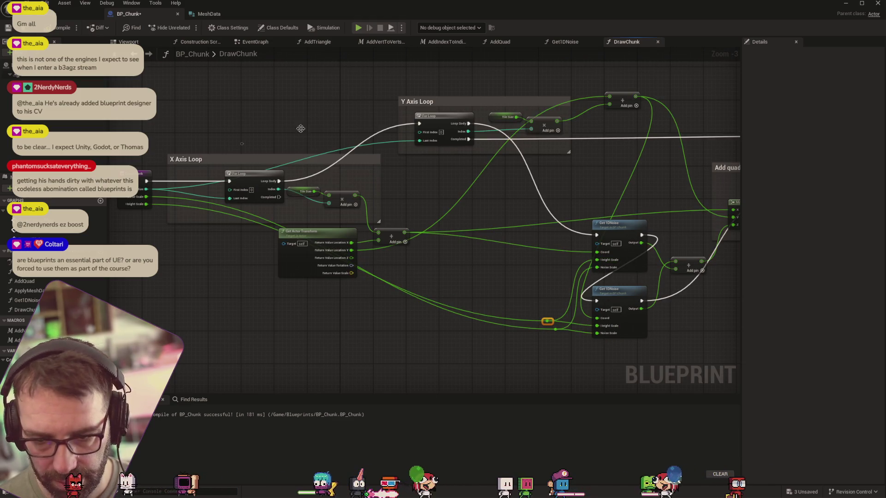
{"action": "left_click", "coordinate": [69, 13]}
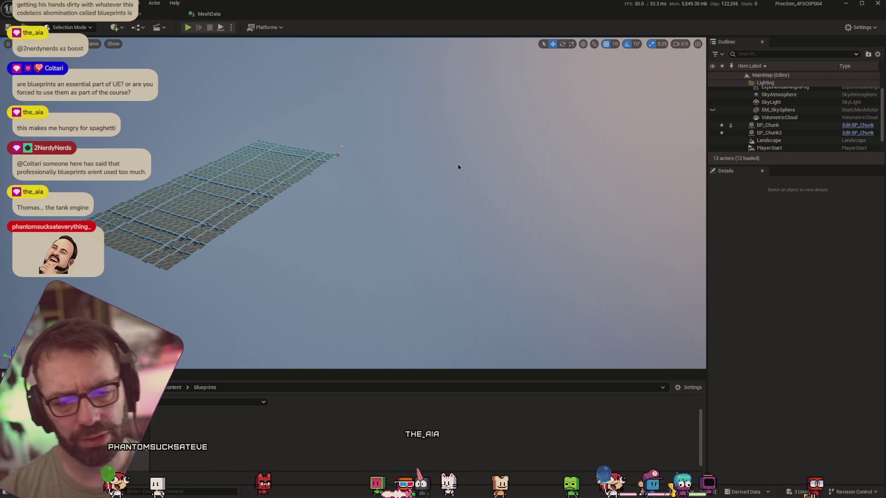
{"action": "left_click", "coordinate": [152, 13]}
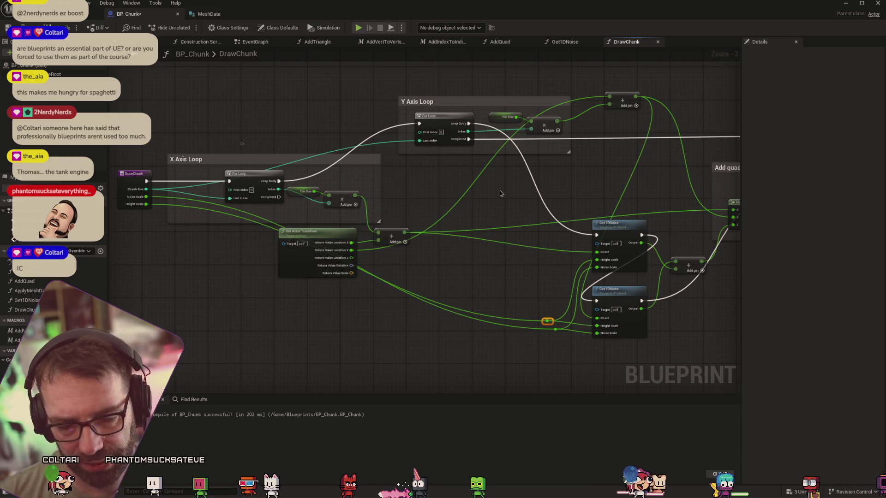
{"action": "scroll", "coordinate": [571, 197], "scroll_direction": "down", "scroll_amount": 5}
{"action": "scroll", "coordinate": [537, 195], "scroll_direction": "up", "scroll_amount": 3}
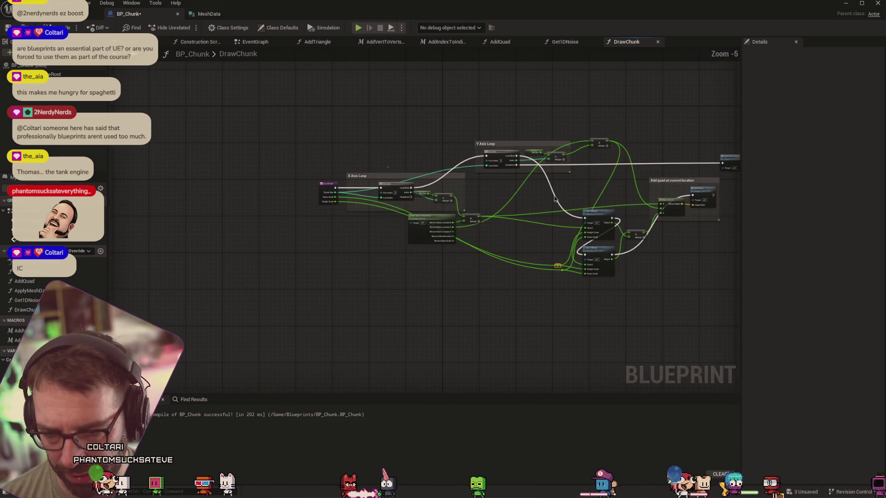
{"action": "left_click_drag", "start_coordinate": [538, 194], "coordinate": [405, 206]}
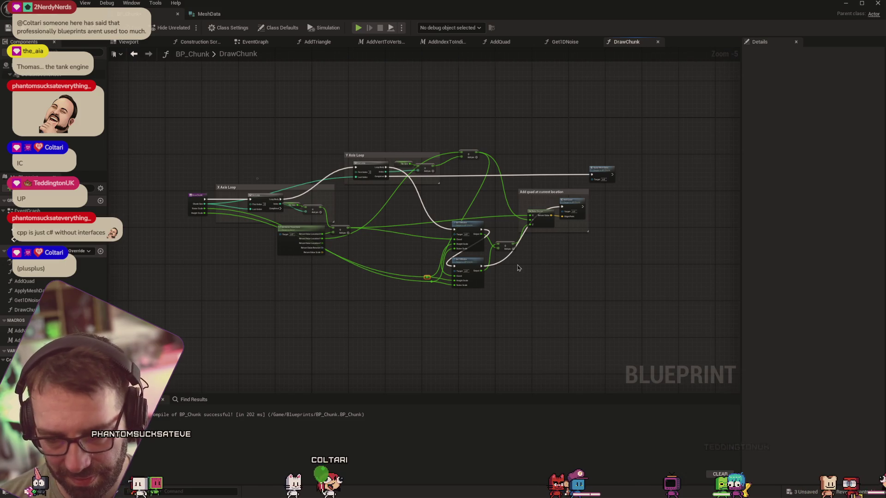
{"action": "scroll", "coordinate": [510, 270], "scroll_direction": "up", "scroll_amount": 3}
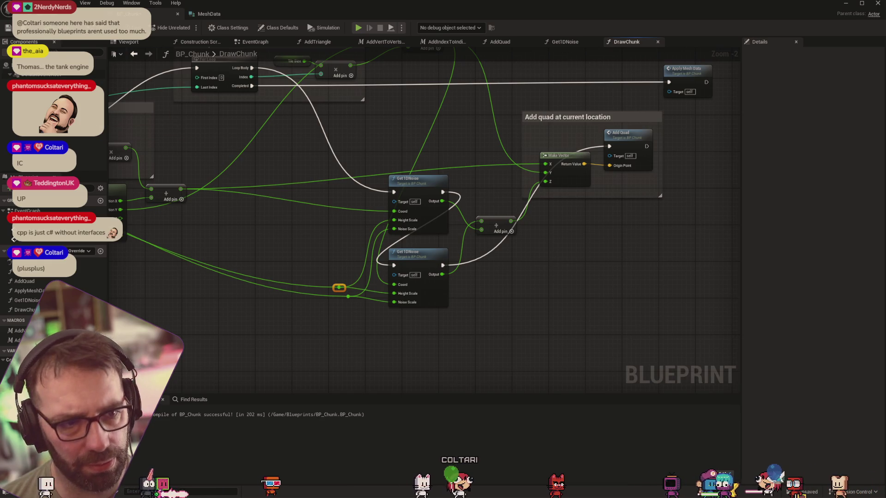
{"action": "left_click", "coordinate": [69, 13]}
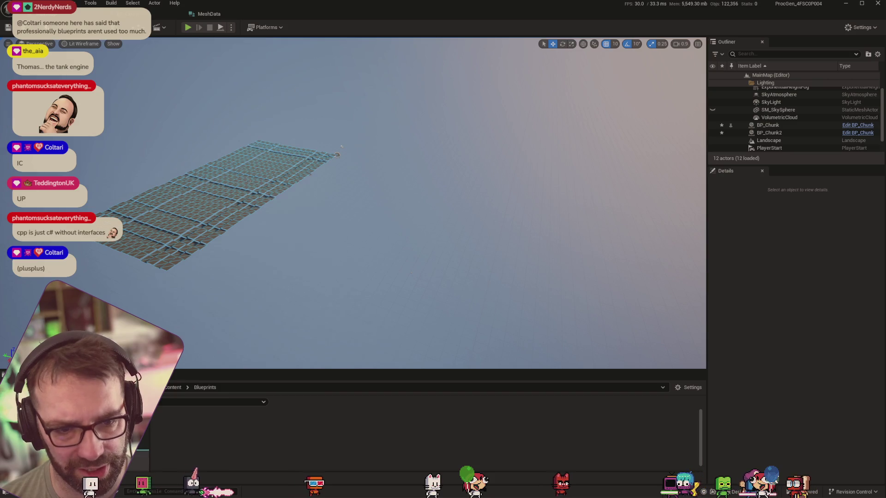
Step: Select BP_Chunk2 and try a Height Scale of 6000
{"action": "left_click", "coordinate": [248, 242]}
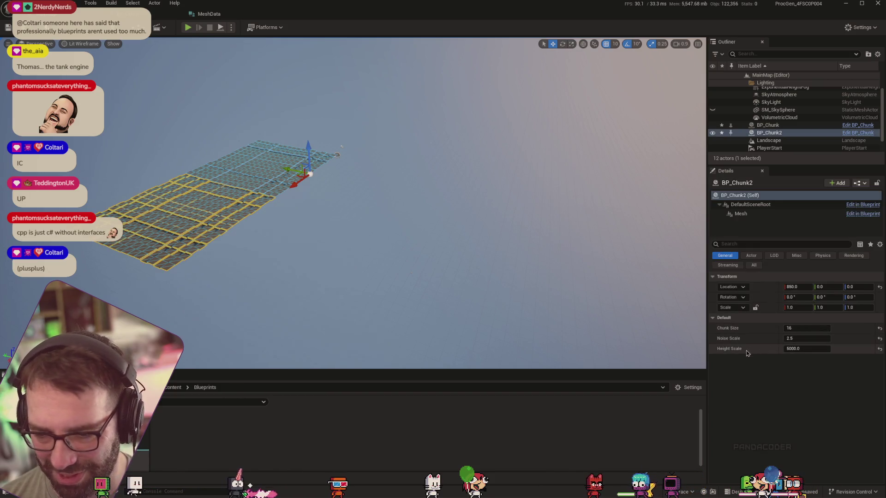
{"action": "mouse_move", "coordinate": [798, 349]}
{"action": "left_mouse_down"}
{"action": "mouse_move", "coordinate": [780, 349]}
{"action": "mouse_move", "coordinate": [812, 350]}
{"action": "mouse_move", "coordinate": [769, 349]}
{"action": "mouse_move", "coordinate": [776, 361]}
{"action": "left_mouse_up"}
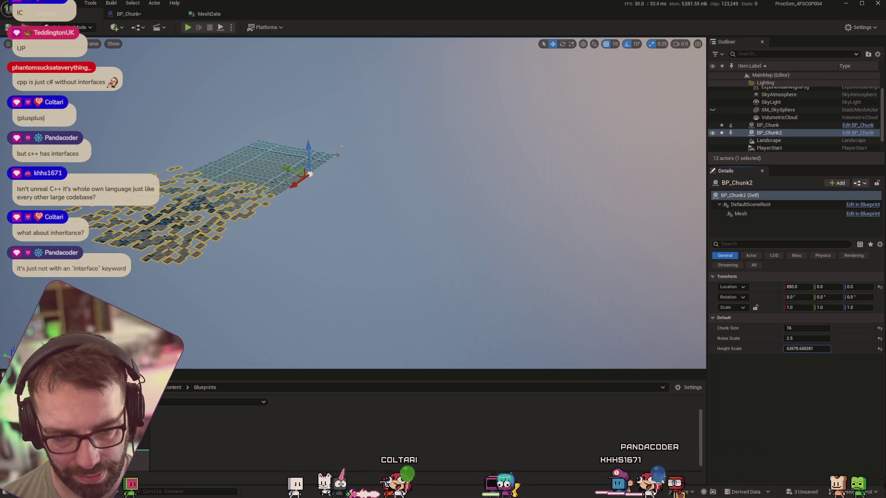
{"action": "mouse_move", "coordinate": [253, 272]}
{"action": "left_mouse_down"}
{"action": "mouse_move", "coordinate": [243, 289]}
{"action": "mouse_move", "coordinate": [433, 262]}
{"action": "mouse_move", "coordinate": [259, 264]}
{"action": "left_mouse_up"}
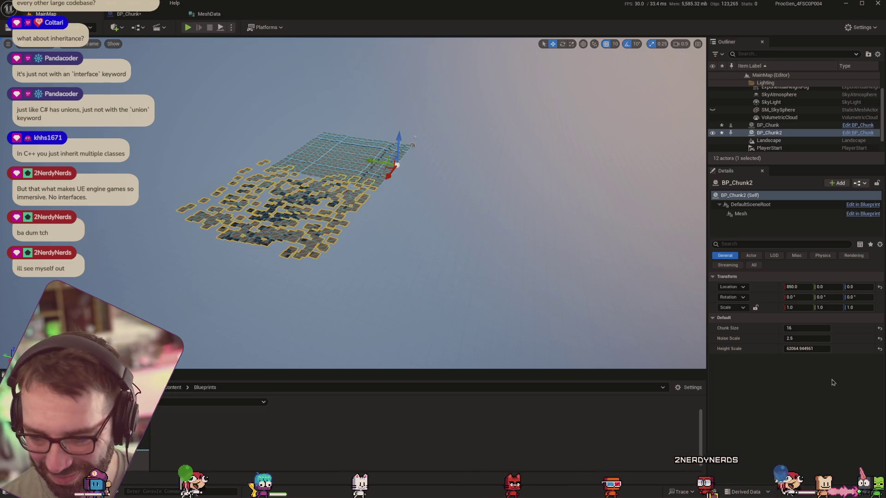
{"action": "left_click", "coordinate": [821, 349]}
{"action": "type", "text": "6"}
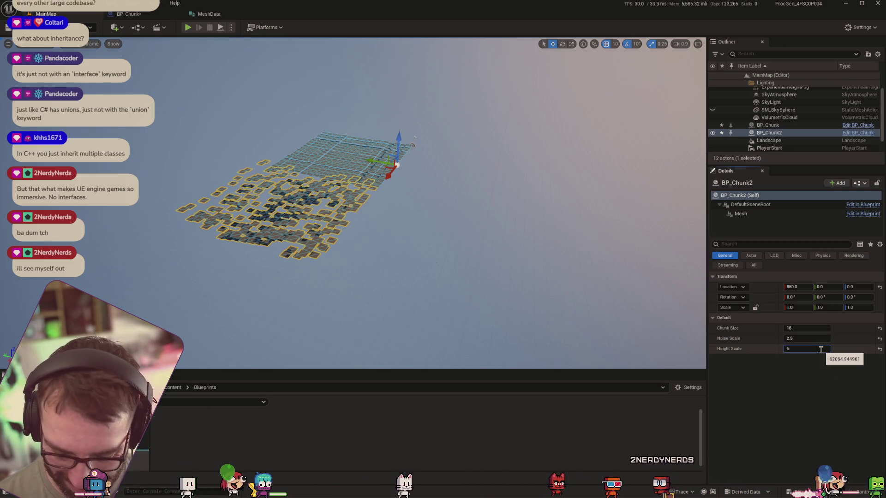
{"action": "type", "text": "000"}
{"action": "key", "text": "Return"}
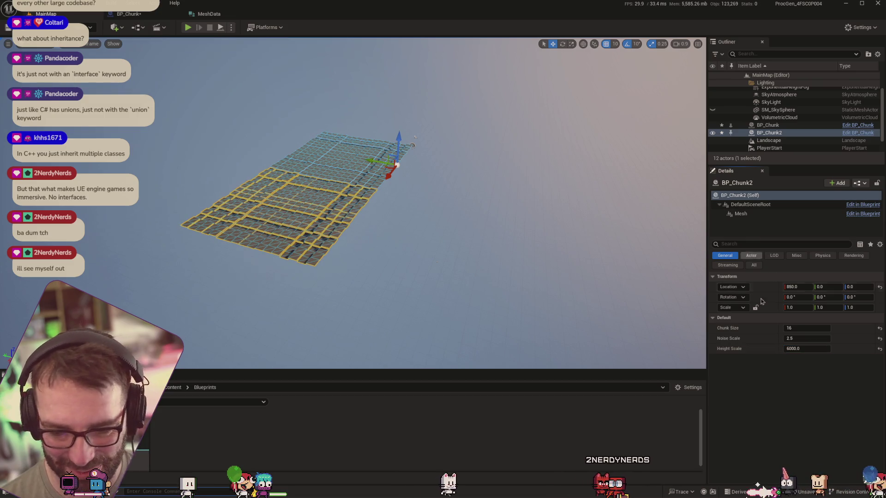
Step: Try Height Scale 100000 and then 3000, undoing an accidental deletion of BP_Chunk2
{"action": "left_click", "coordinate": [815, 349]}
{"action": "type", "text": "10"}
{"action": "key", "text": "Return"}
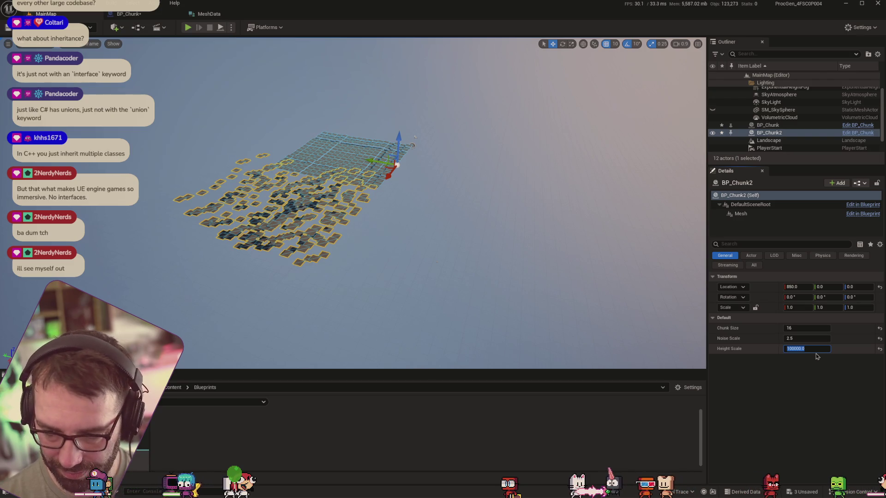
{"action": "key", "text": "Return"}
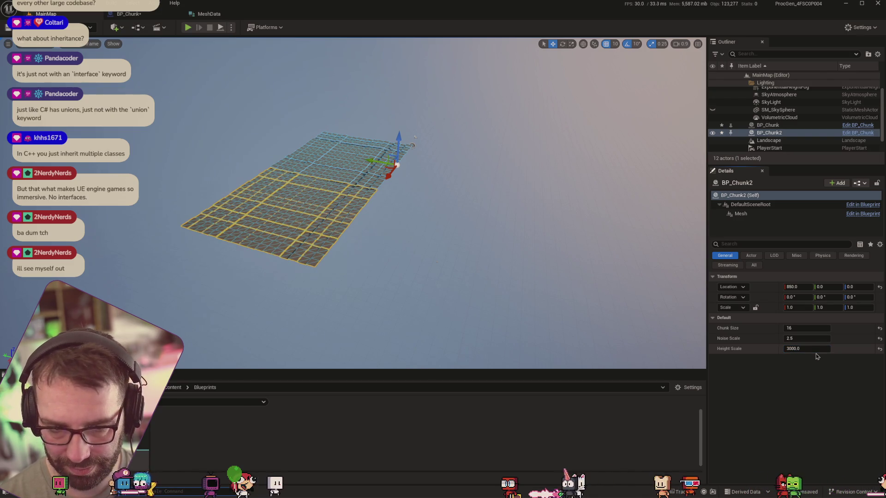
{"action": "key", "text": "Delete"}
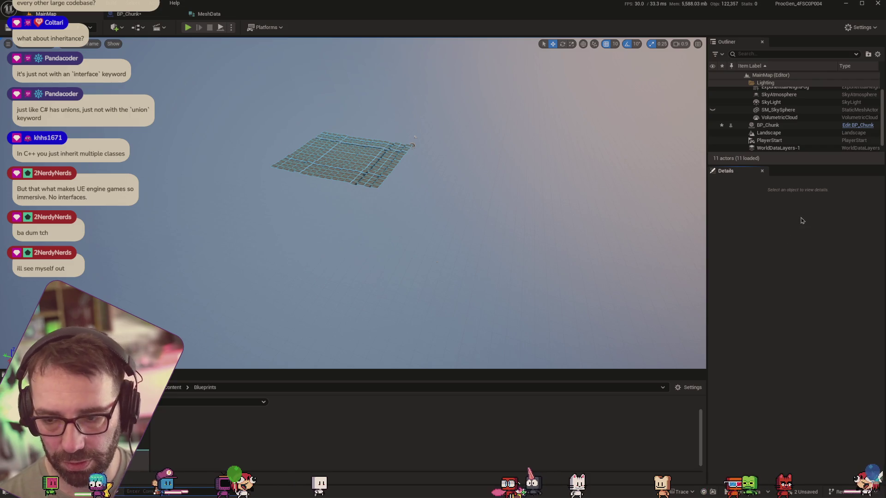
{"action": "key", "text": "ctrl+z"}
Step: Set BP_Chunk2's Height Scale to 5000 and its Noise Scale to 1.0
{"action": "left_click", "coordinate": [806, 349]}
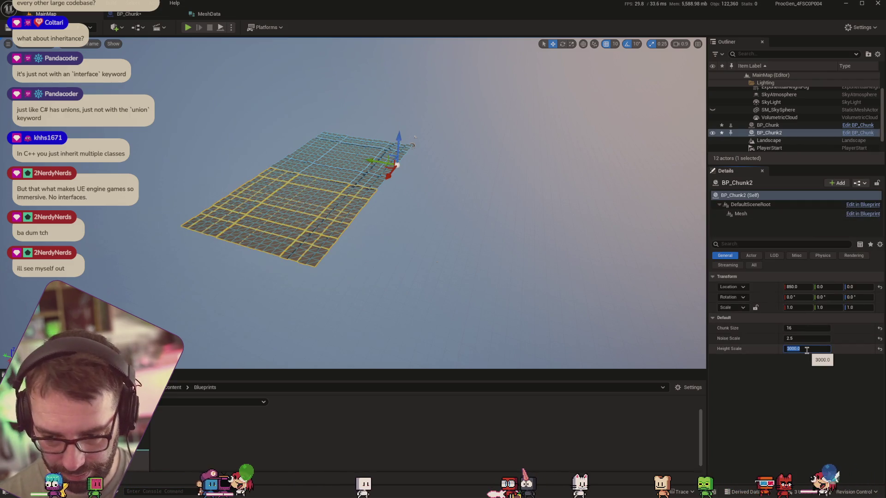
{"action": "type", "text": "0"}
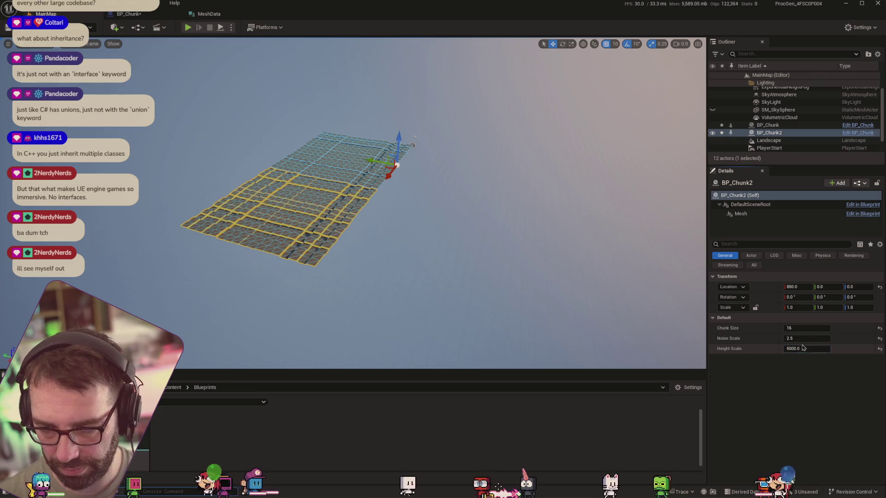
{"action": "left_click", "coordinate": [805, 338]}
{"action": "type", "text": "1"}
{"action": "key", "text": "Return"}
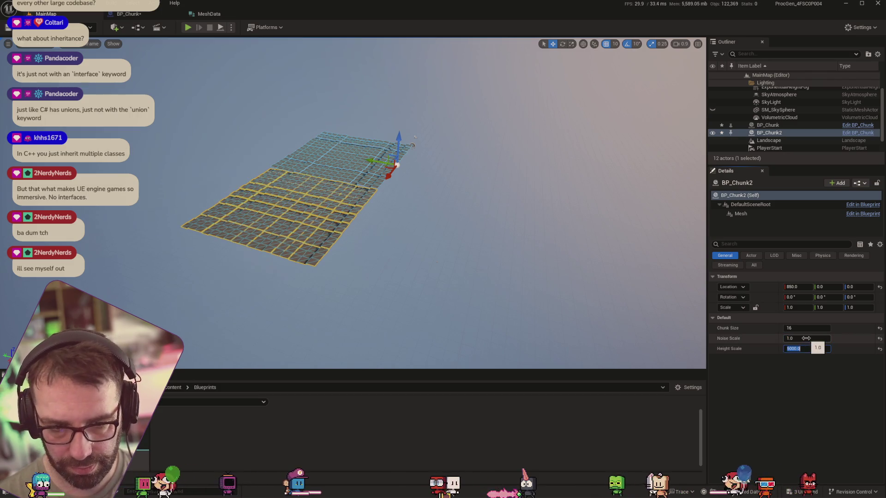
Step: Try Noise Scale values 0.1, 0.001 and 0.01 on BP_Chunk2
{"action": "type", "text": "0.1"}
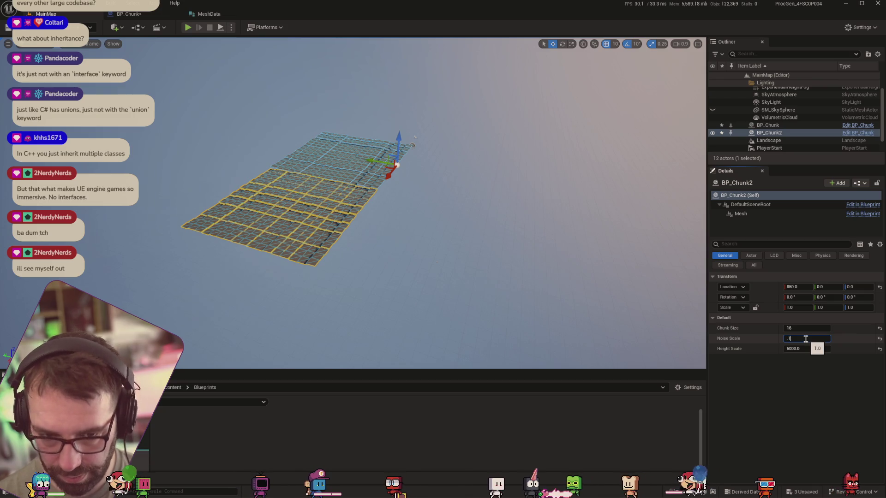
{"action": "key", "text": "Tab"}
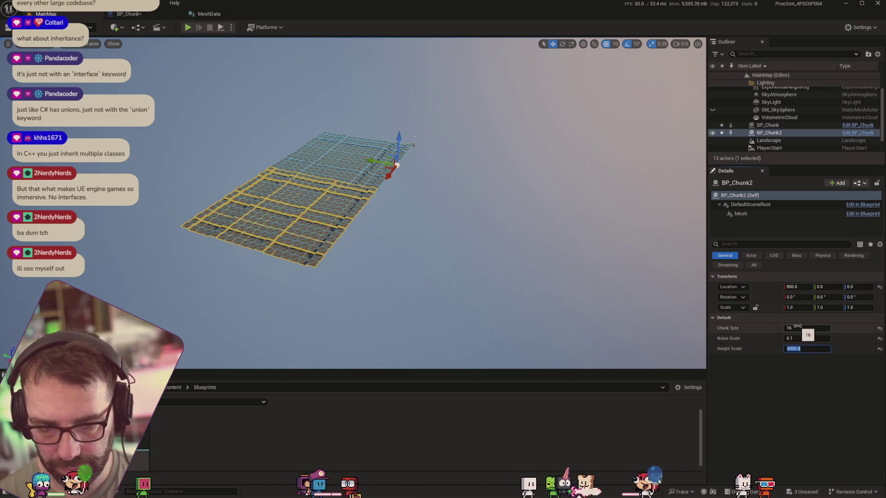
{"action": "left_click", "coordinate": [805, 339]}
{"action": "type", "text": "0.001"}
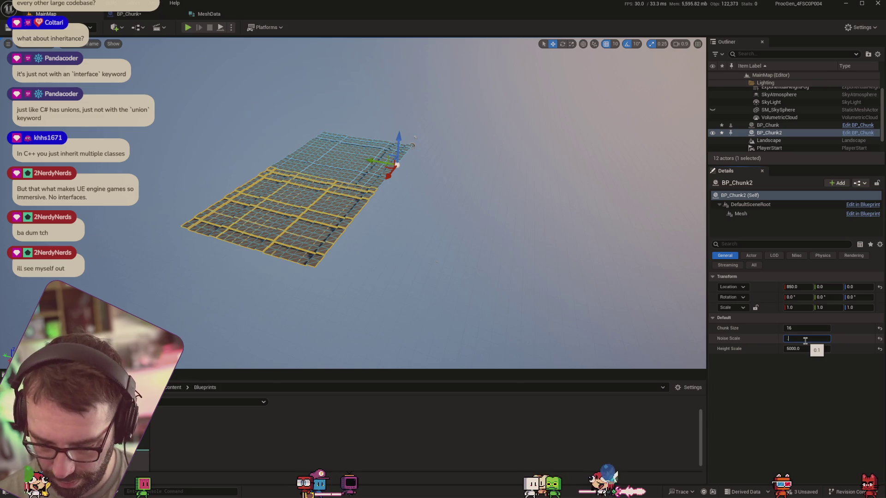
{"action": "key", "text": "Tab"}
{"action": "left_click", "coordinate": [801, 339]}
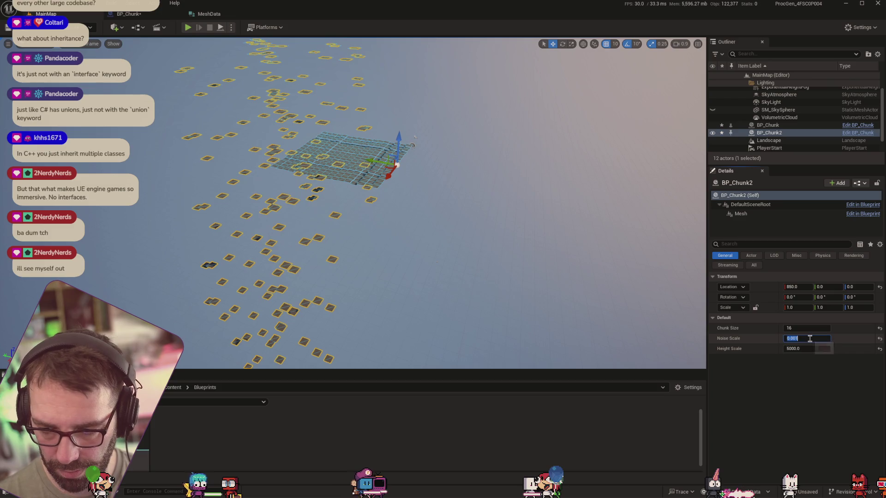
{"action": "key", "text": "Tab"}
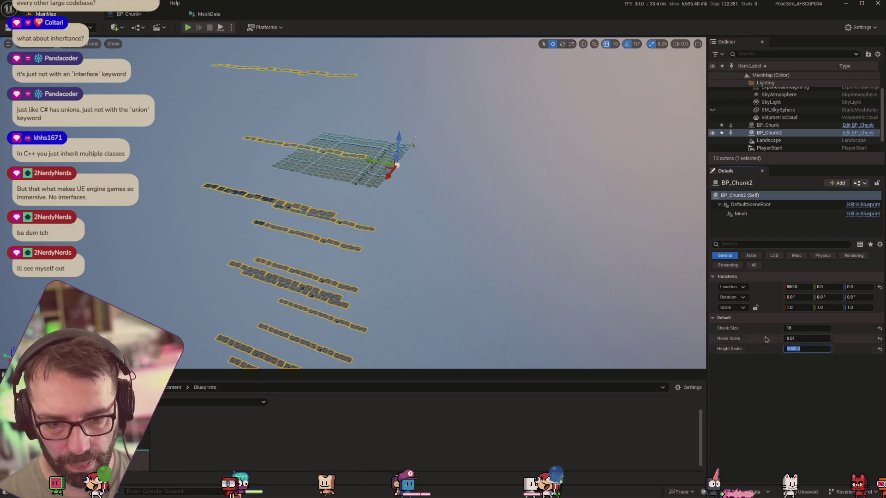
{"action": "mouse_move", "coordinate": [530, 198]}
{"action": "left_mouse_down"}
{"action": "mouse_move", "coordinate": [630, 194]}
{"action": "mouse_move", "coordinate": [641, 207]}
{"action": "mouse_move", "coordinate": [634, 187]}
{"action": "left_mouse_up"}
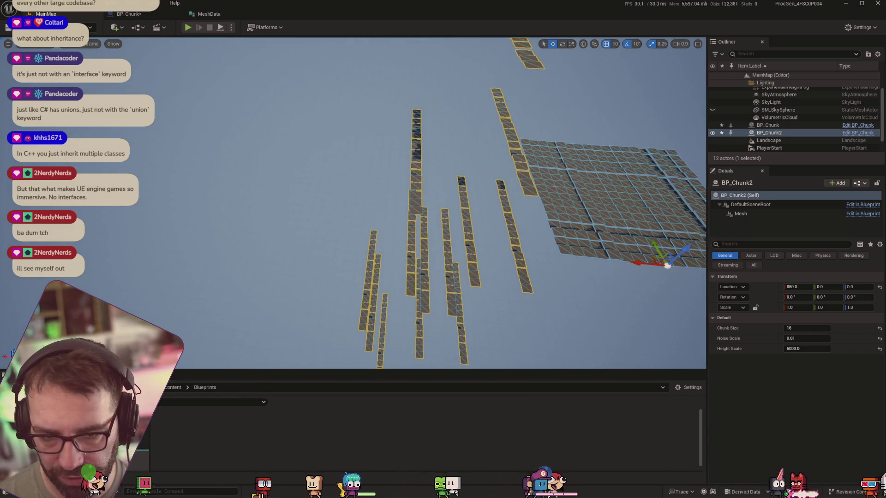
Step: Compare Noise Scale at 0.01, 0.02 and 0.03, then scrub it gradually
{"action": "left_click", "coordinate": [815, 340]}
{"action": "key", "text": "Tab"}
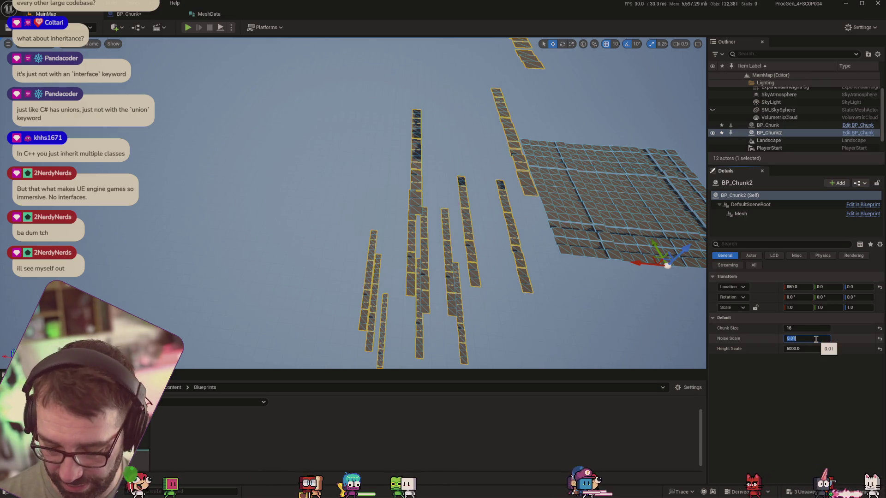
{"action": "key", "text": "ctrl+z"}
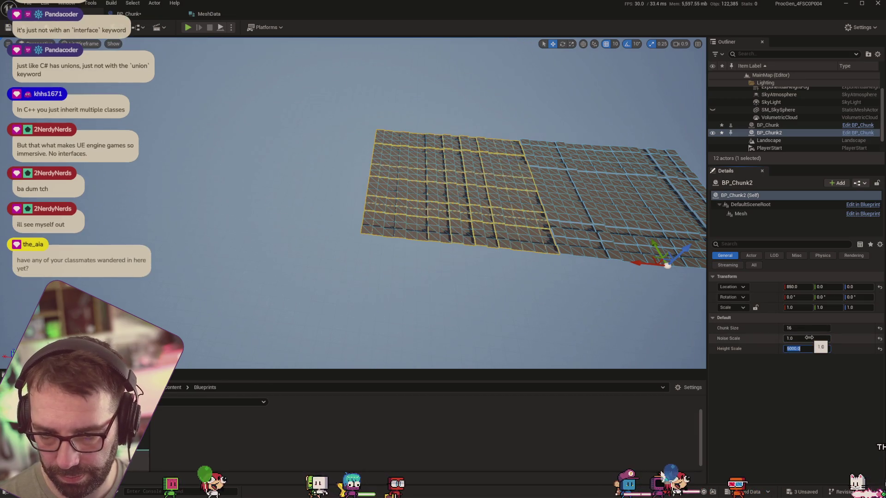
{"action": "key", "text": "Tab"}
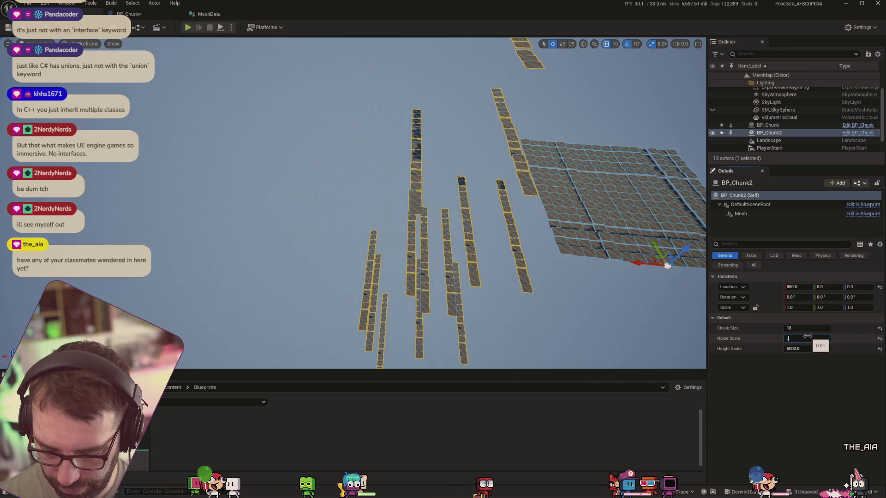
{"action": "type", "text": ".01"}
{"action": "key", "text": "Tab"}
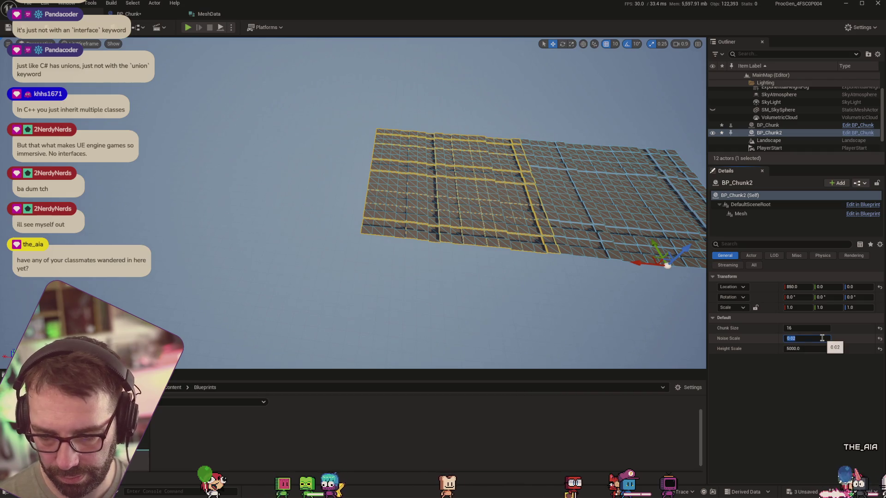
{"action": "type", "text": "0.03"}
{"action": "key", "text": "Tab"}
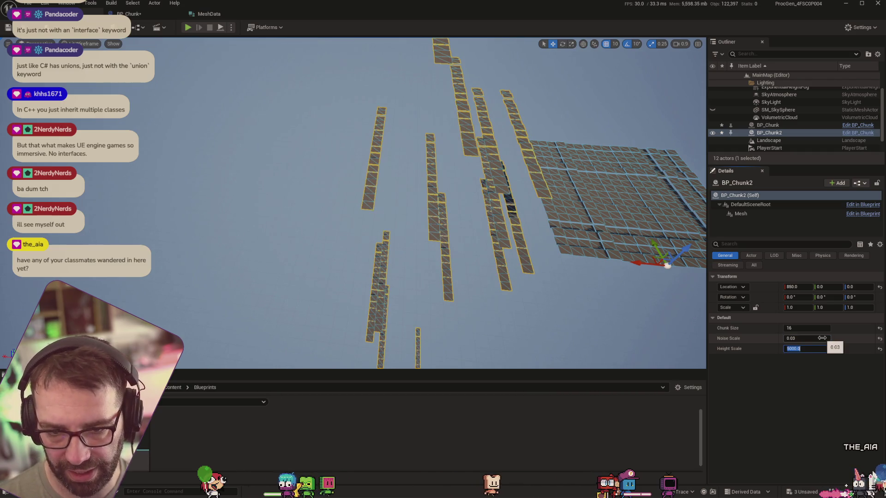
{"action": "mouse_move", "coordinate": [784, 340]}
{"action": "left_mouse_down"}
{"action": "mouse_move", "coordinate": [840, 340]}
{"action": "mouse_move", "coordinate": [812, 338]}
{"action": "mouse_move", "coordinate": [826, 338]}
{"action": "left_mouse_up"}
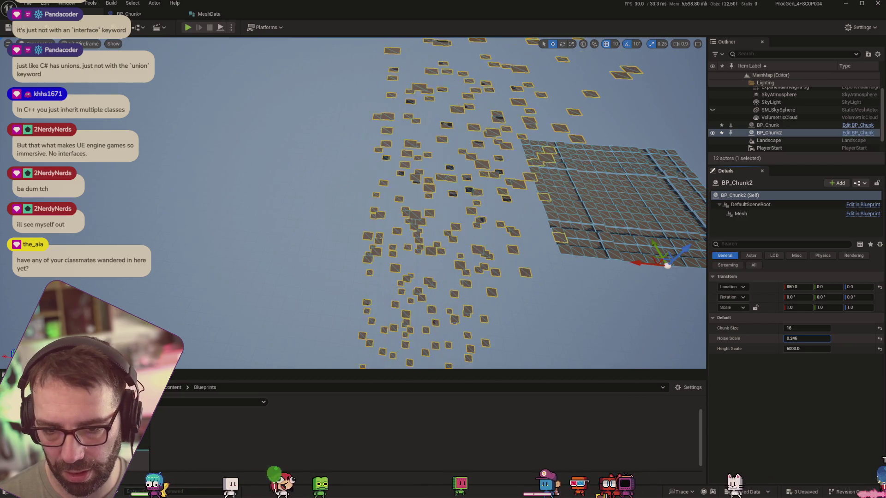
Step: Settle BP_Chunk2's Noise Scale back at 0.01 and open the BP_Chunk blueprint
{"action": "left_click", "coordinate": [813, 338]}
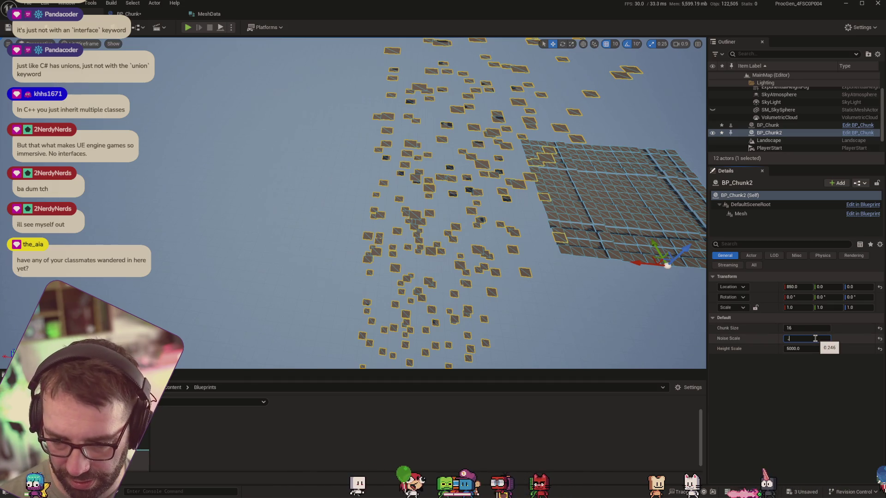
{"action": "type", "text": "0.01"}
{"action": "key", "text": "Tab"}
{"action": "left_click_drag", "start_coordinate": [457, 149], "coordinate": [470, 147]}
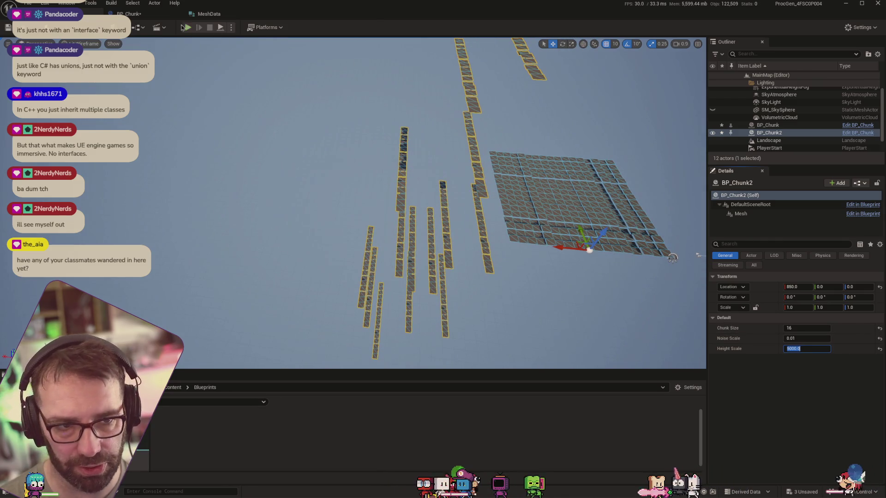
{"action": "left_click", "coordinate": [129, 13]}
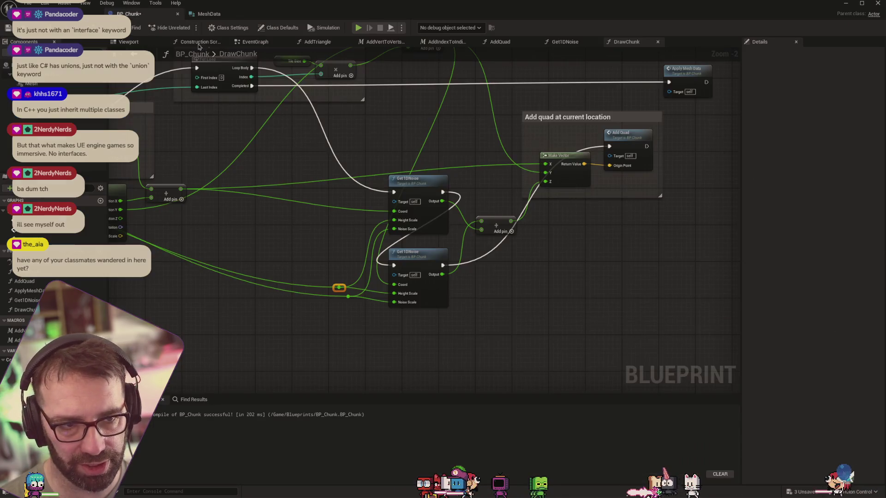
Step: Change Get1DNoise's Addition offset to 0.00198437543 and return to the level viewport
{"action": "left_click", "coordinate": [564, 41]}
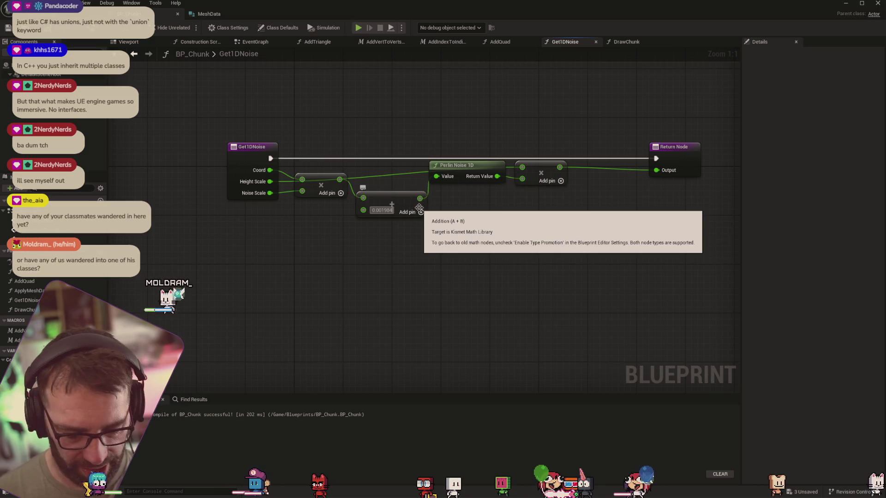
{"action": "type", "text": "98437543"}
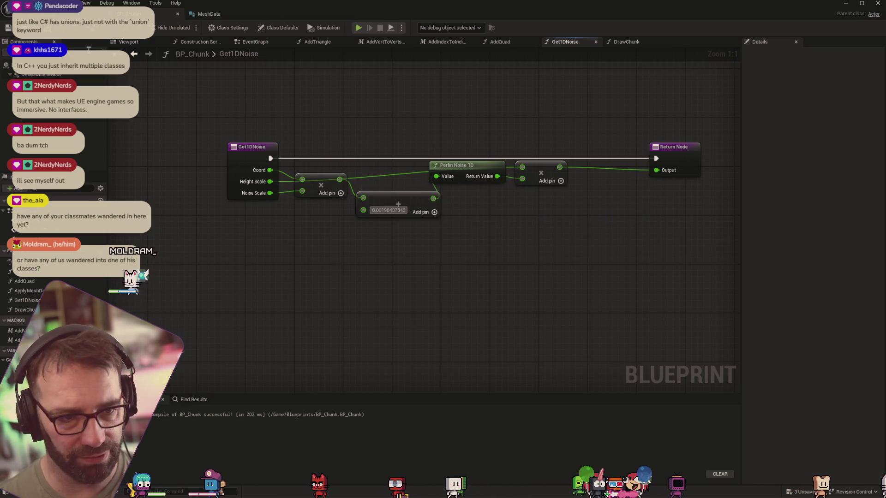
{"action": "left_click", "coordinate": [60, 14]}
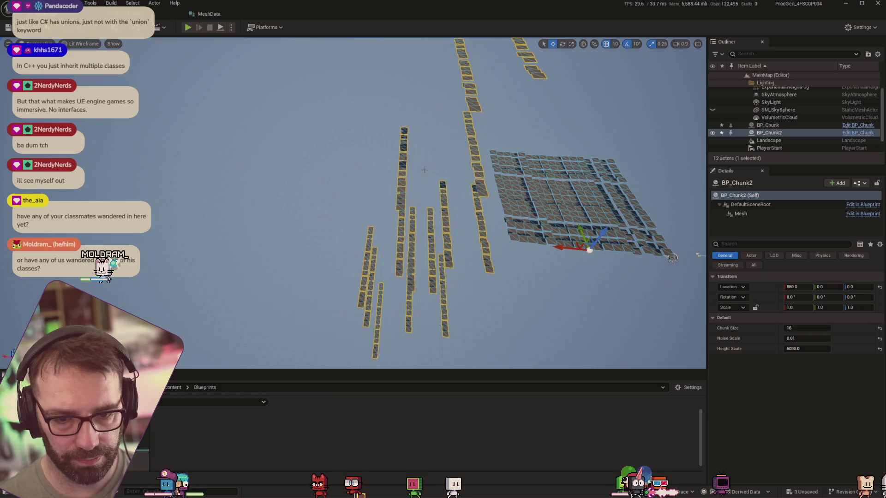
{"action": "left_click", "coordinate": [818, 338]}
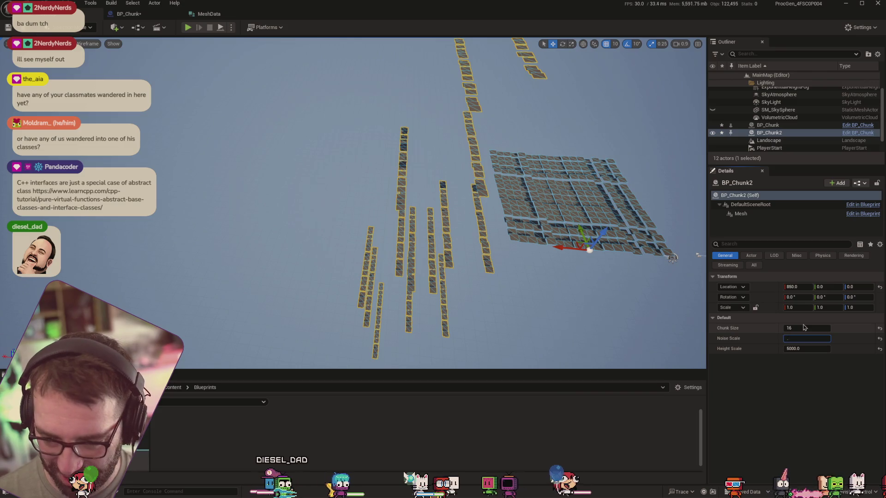
{"action": "type", "text": ".02"}
Step: Apply a Noise Scale of 0.02 to BP_Chunk2, flattening its tiles into a grid
{"action": "key", "text": "Tab"}
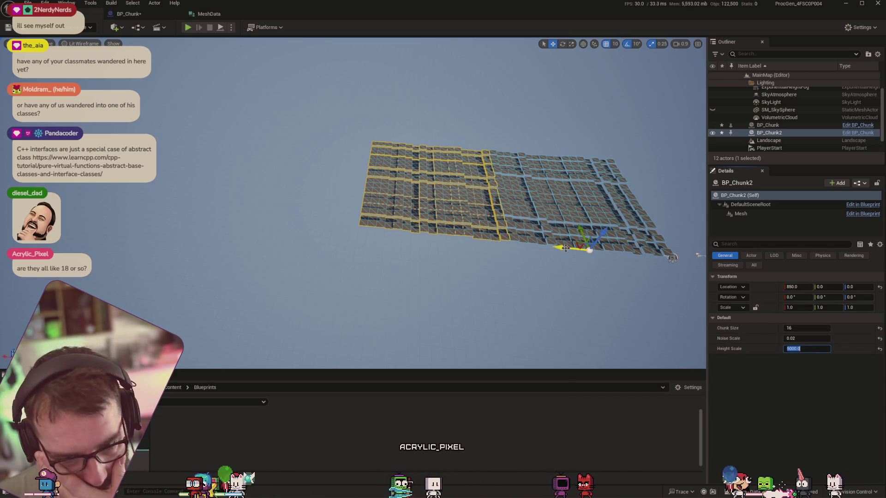
{"action": "mouse_move", "coordinate": [581, 240]}
{"action": "left_mouse_down"}
{"action": "mouse_move", "coordinate": [572, 202]}
{"action": "mouse_move", "coordinate": [567, 217]}
{"action": "left_mouse_up"}
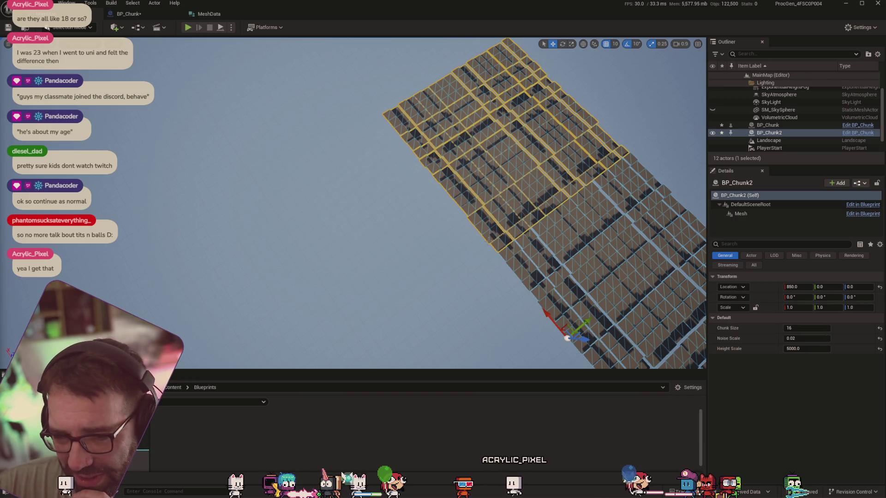
{"action": "left_click_drag", "start_coordinate": [448, 295], "coordinate": [639, 348]}
{"action": "mouse_move", "coordinate": [596, 258]}
{"action": "left_mouse_down"}
{"action": "mouse_move", "coordinate": [595, 245]}
{"action": "mouse_move", "coordinate": [608, 333]}
{"action": "left_mouse_up"}
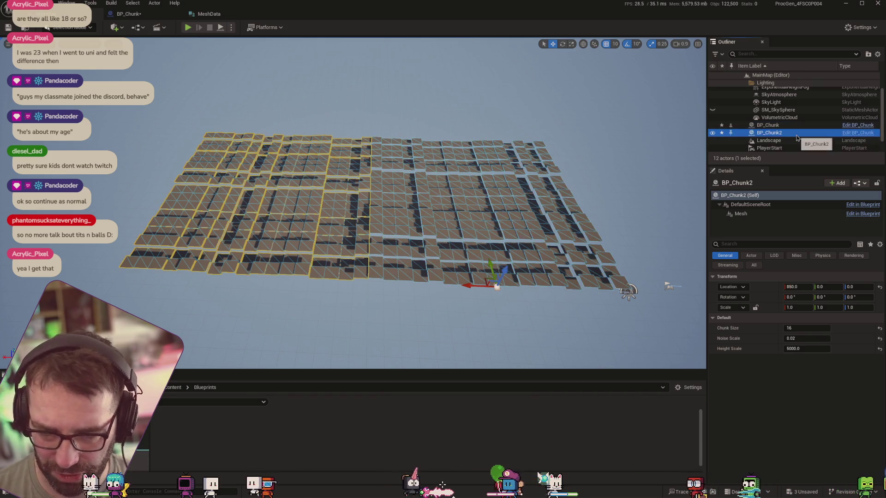
{"action": "key", "text": "Delete"}
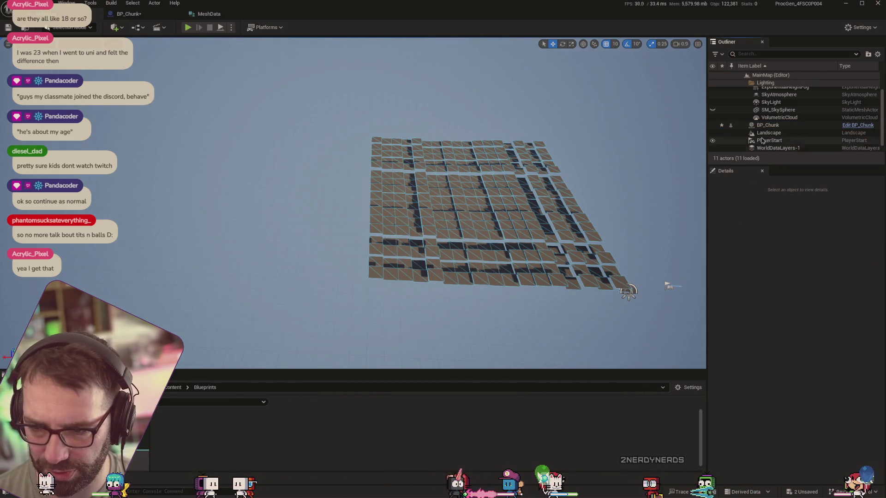
Step: Select BP_Chunk to show Chunk Size 16, Noise Scale 2.5 and Height Scale 5000
{"action": "left_click", "coordinate": [780, 126]}
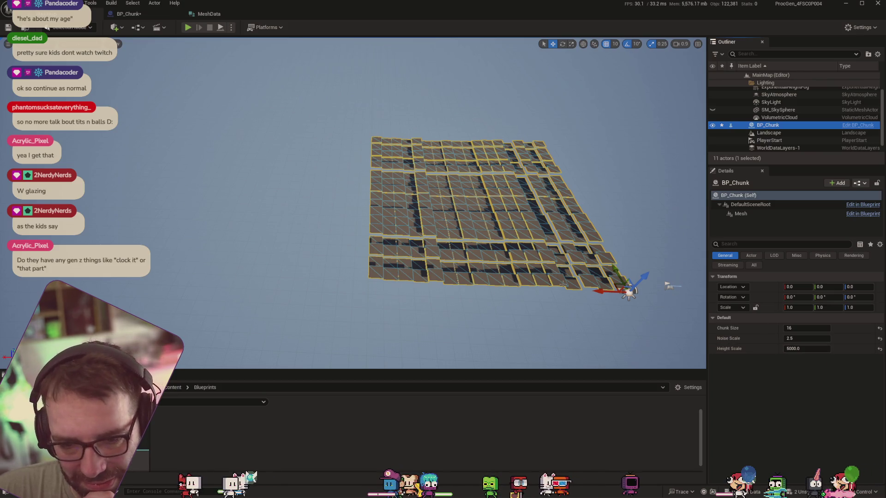
Step: Frame the remaining chunk, scrub BP_Chunk's Noise Scale, then set it to 50.0
{"action": "left_click_drag", "start_coordinate": [343, 215], "coordinate": [365, 222]}
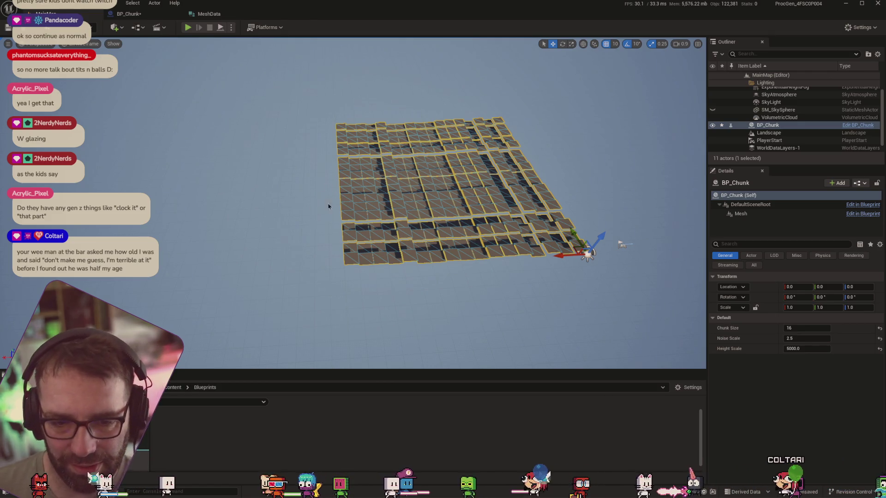
{"action": "mouse_move", "coordinate": [306, 178]}
{"action": "left_mouse_down"}
{"action": "mouse_move", "coordinate": [480, 119]}
{"action": "mouse_move", "coordinate": [206, 250]}
{"action": "left_mouse_up"}
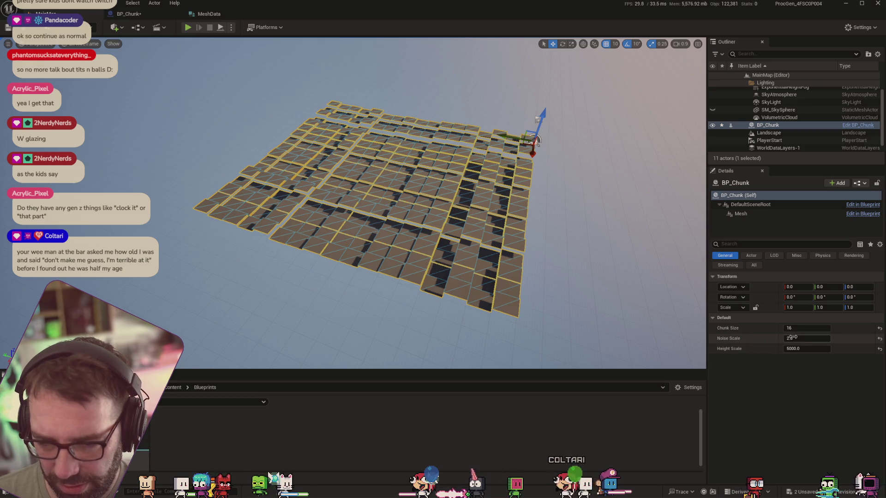
{"action": "mouse_move", "coordinate": [792, 338]}
{"action": "left_mouse_down"}
{"action": "mouse_move", "coordinate": [845, 338]}
{"action": "mouse_move", "coordinate": [751, 338]}
{"action": "mouse_move", "coordinate": [811, 337]}
{"action": "left_mouse_up"}
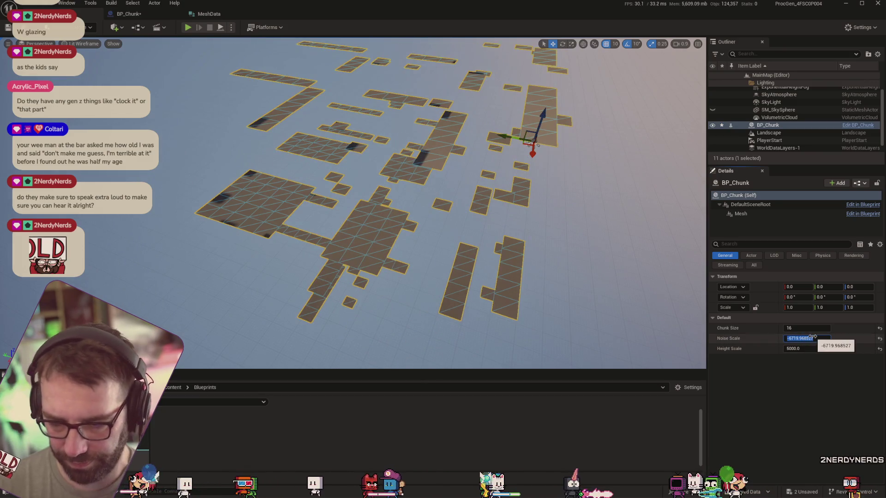
{"action": "key", "text": "Tab"}
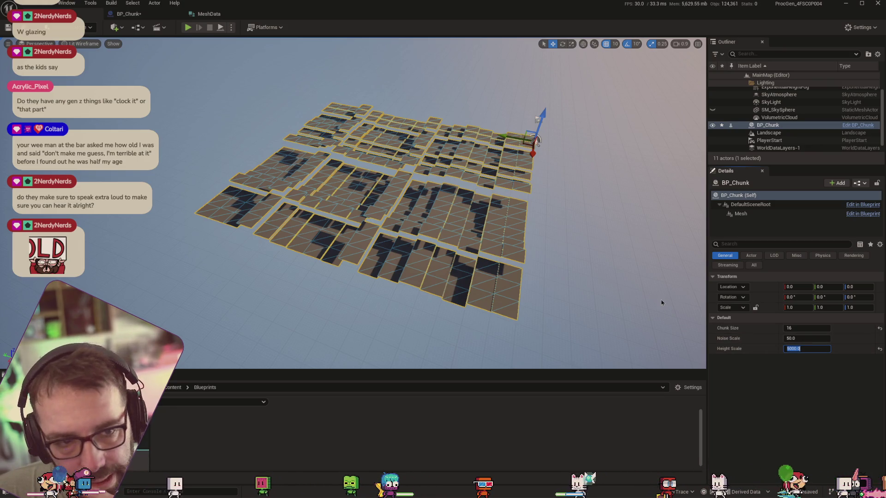
{"action": "key", "text": "alt+Tab"}
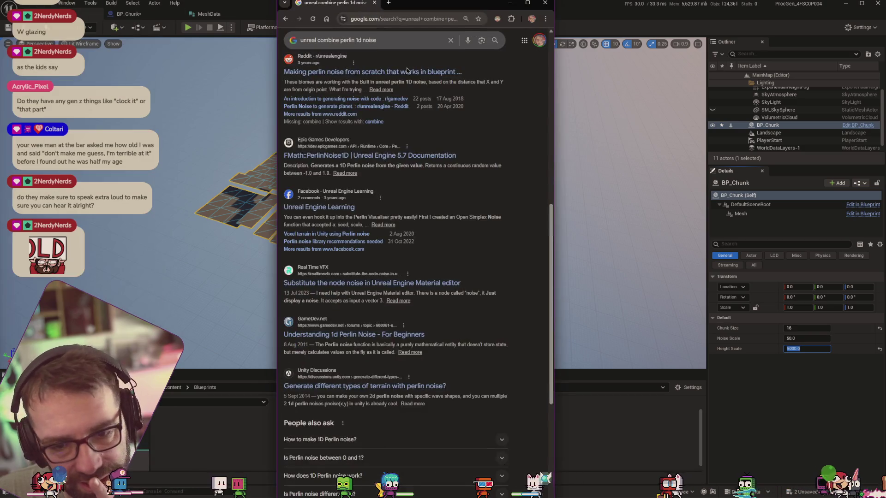
Step: Widen the browser, scan the 'unreal combine perlin 1d noise' results, and open the Simplex Noise plugin thread
{"action": "left_click_drag", "start_coordinate": [554, 95], "coordinate": [696, 95]}
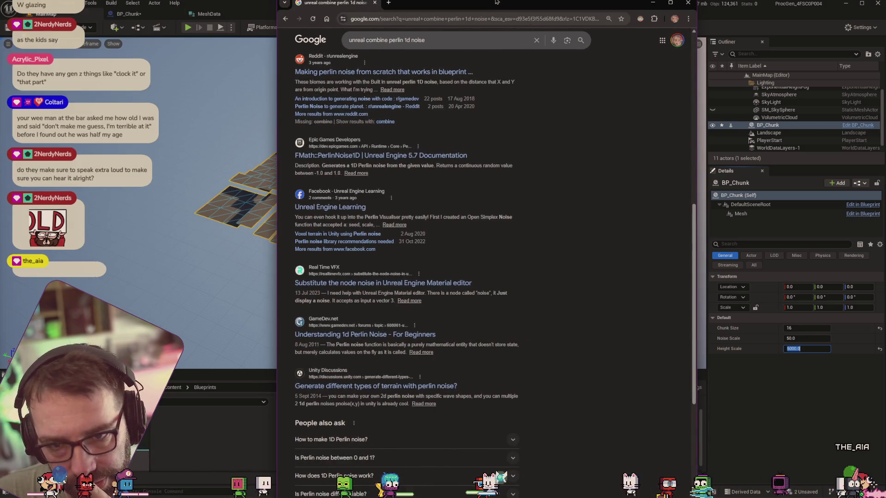
{"action": "scroll", "coordinate": [405, 263], "scroll_direction": "down", "scroll_amount": 2}
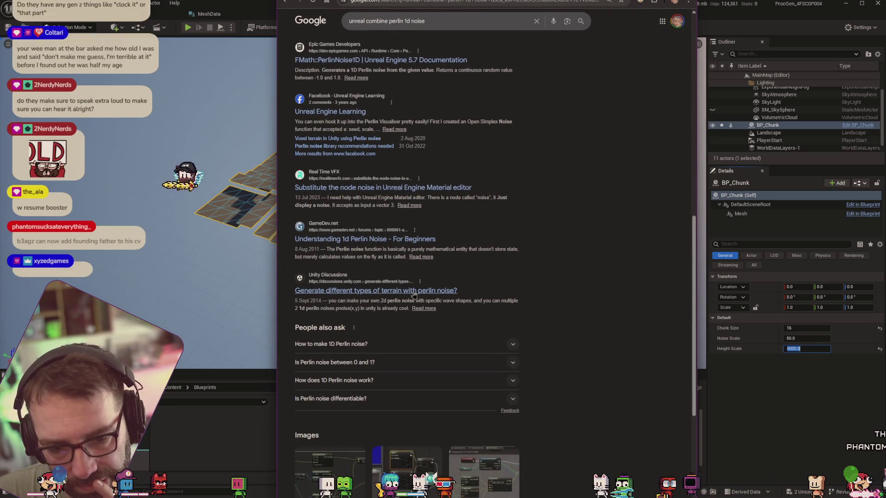
{"action": "scroll", "coordinate": [414, 295], "scroll_direction": "up", "scroll_amount": 8}
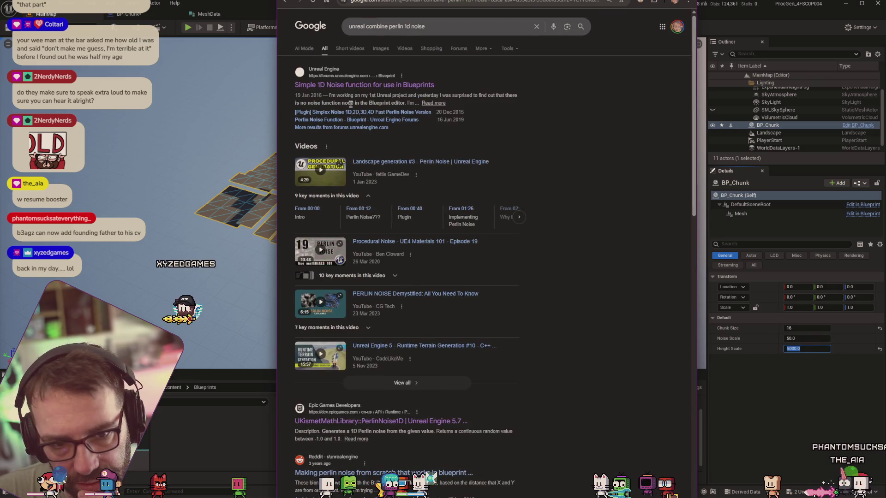
{"action": "left_click", "coordinate": [346, 86]}
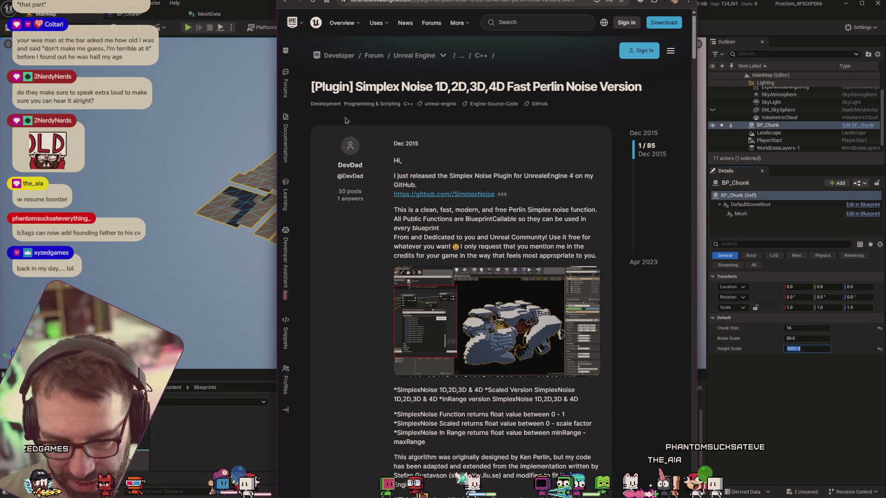
Step: Read the Simplex Noise 1D–4D thread's function list and replies, then return to the Get1DNoise graph
{"action": "scroll", "coordinate": [438, 213], "scroll_direction": "down", "scroll_amount": 3}
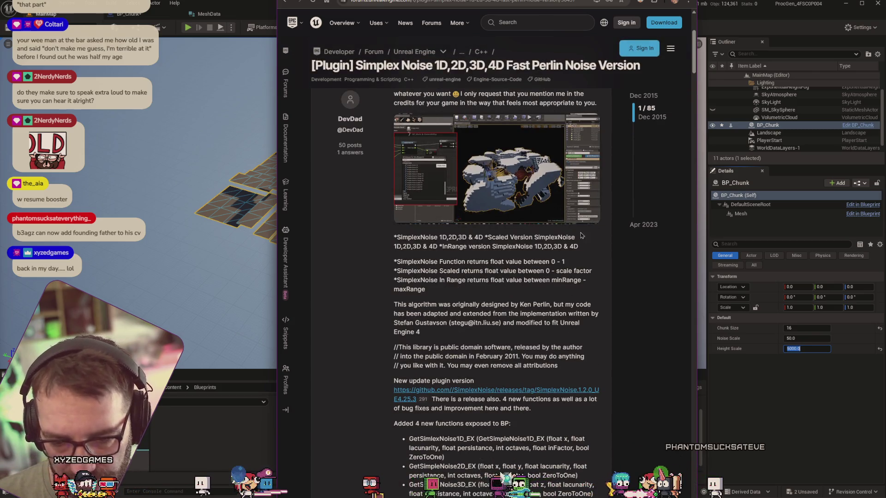
{"action": "scroll", "coordinate": [593, 244], "scroll_direction": "down", "scroll_amount": 6}
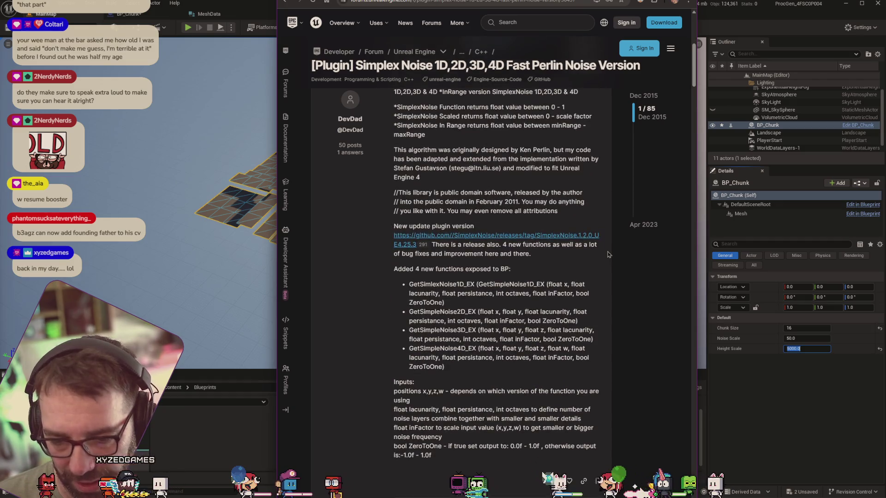
{"action": "scroll", "coordinate": [608, 254], "scroll_direction": "down", "scroll_amount": 4}
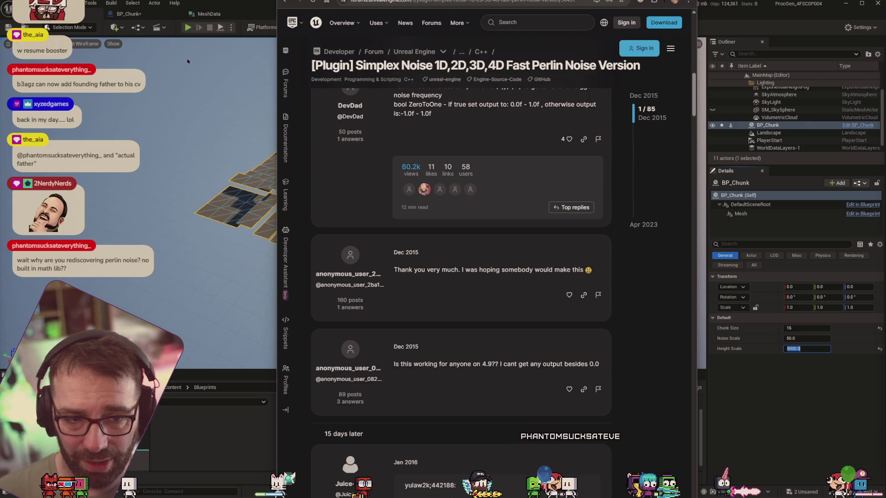
{"action": "left_click", "coordinate": [226, 10]}
{"action": "left_click", "coordinate": [129, 14]}
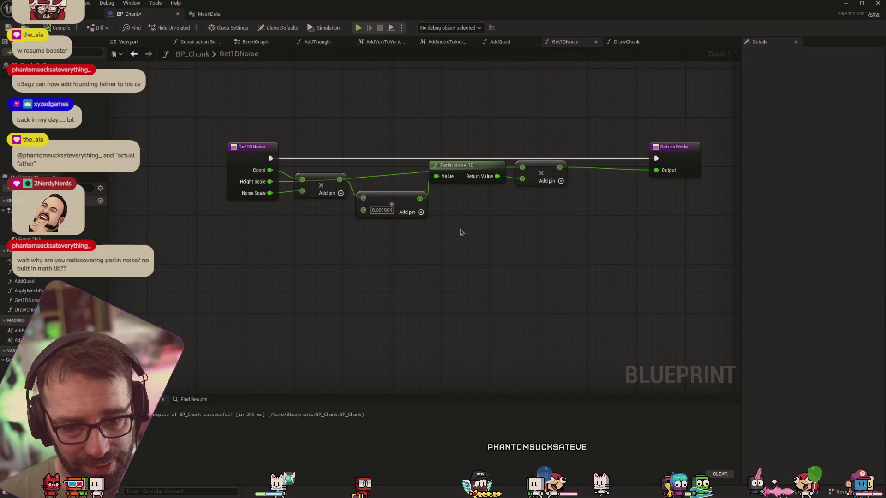
Step: Search 'perlin' in the action list and add a Make Perlin Noise Vector and Remap node to Get1DNoise
{"action": "right_click", "coordinate": [509, 281]}
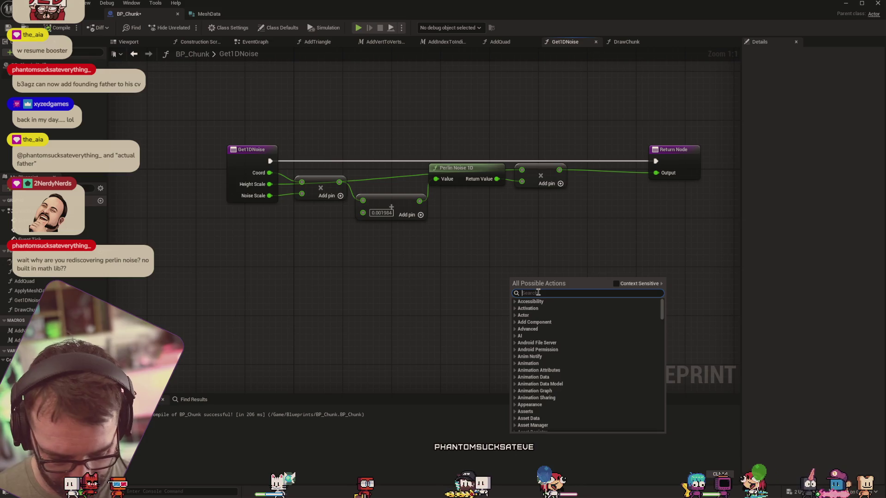
{"action": "type", "text": "perlin"}
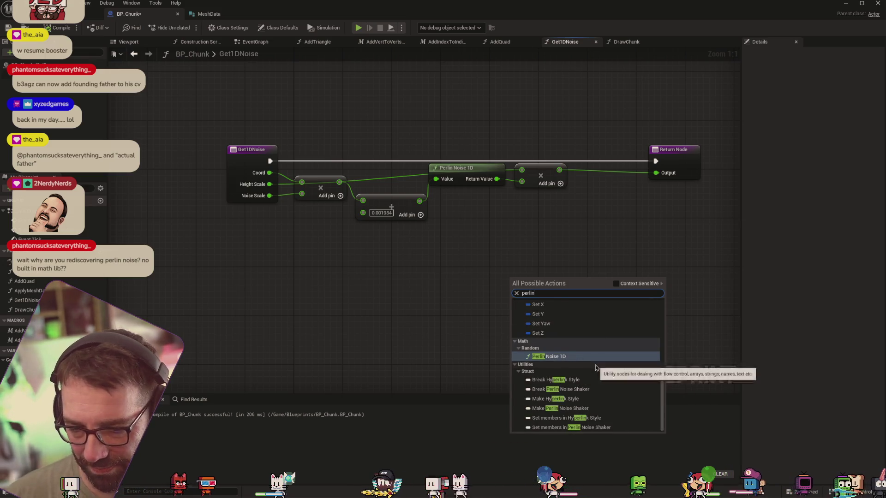
{"action": "scroll", "coordinate": [595, 361], "scroll_direction": "up", "scroll_amount": 3}
{"action": "scroll", "coordinate": [594, 362], "scroll_direction": "up", "scroll_amount": 3}
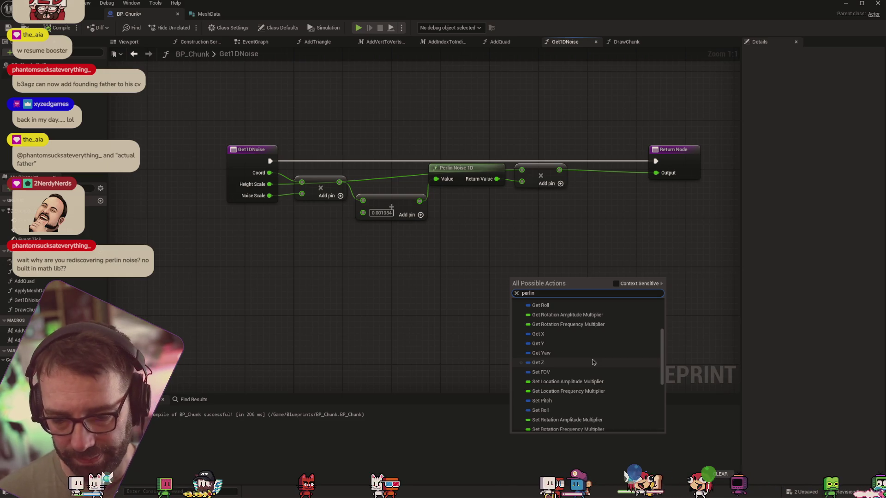
{"action": "scroll", "coordinate": [594, 361], "scroll_direction": "up", "scroll_amount": 3}
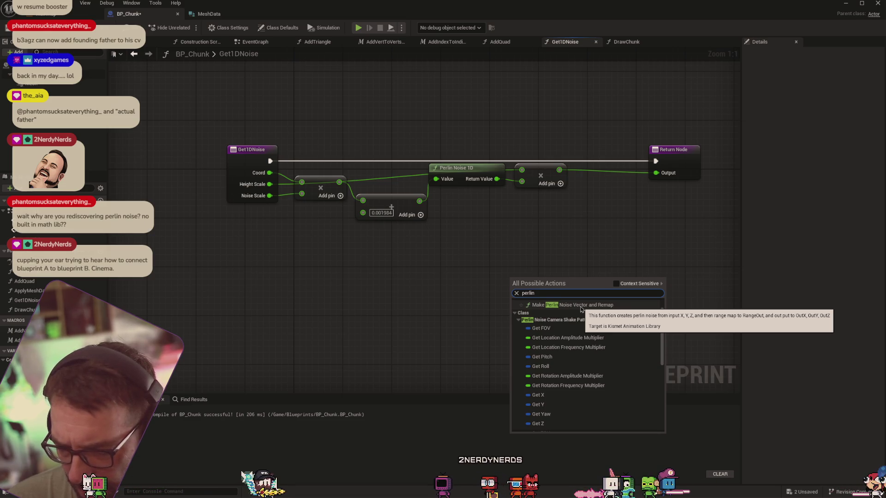
{"action": "left_click", "coordinate": [572, 305]}
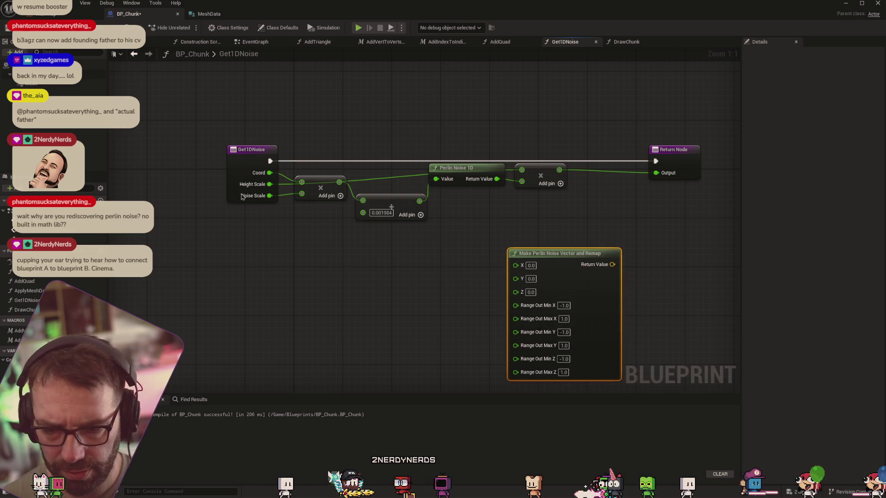
{"action": "key", "text": "alt+Tab"}
{"action": "key", "text": "super+Left"}
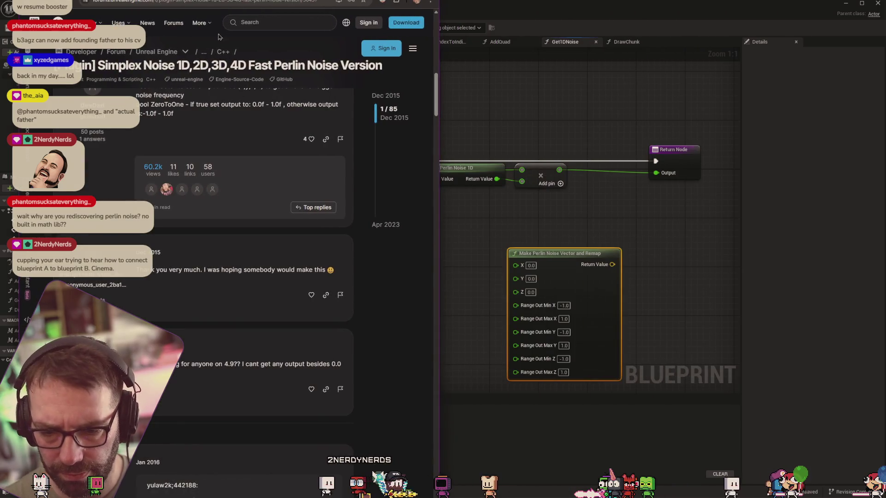
Step: Search the web for 'unreal make perlin noise from vector'
{"action": "left_click", "coordinate": [160, 1]}
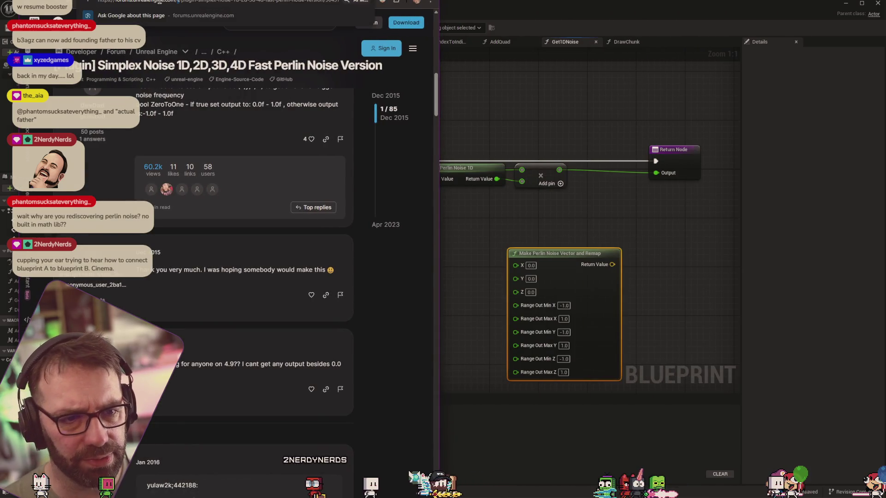
{"action": "type", "text": "unrfeal mak"}
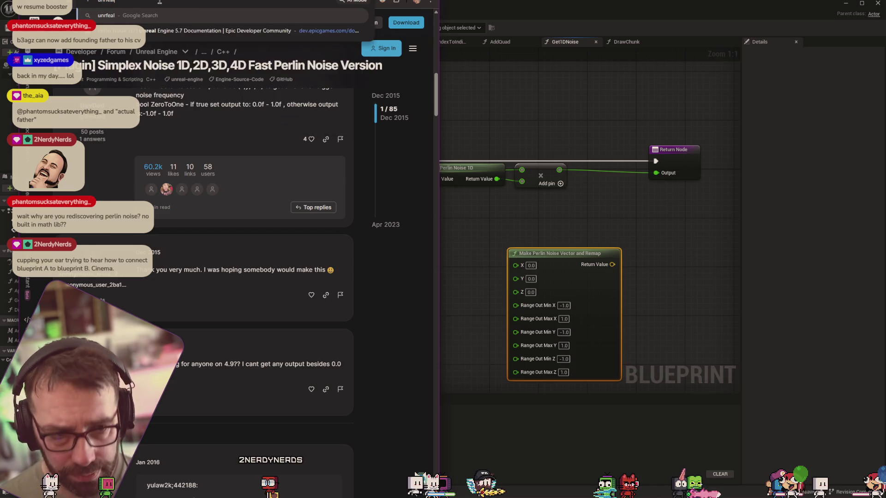
{"action": "key", "text": "BackSpace"}
{"action": "key", "text": "BackSpace"}
{"action": "key", "text": "BackSpace"}
{"action": "type", "text": "eal make -perslin"}
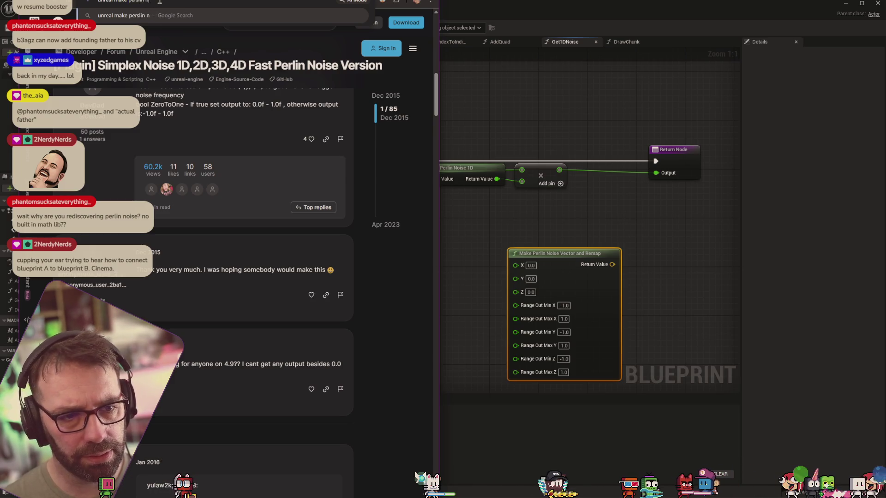
{"action": "type", "text": " noise from vector and remp"}
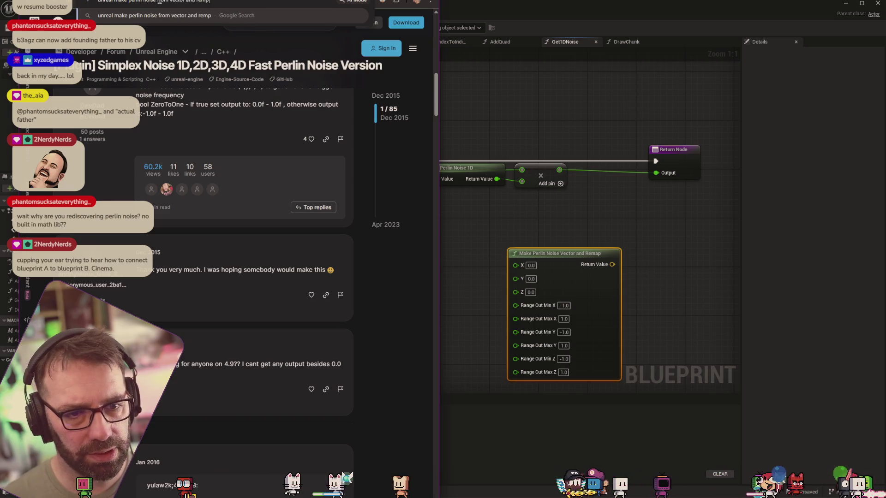
{"action": "key", "text": "Return"}
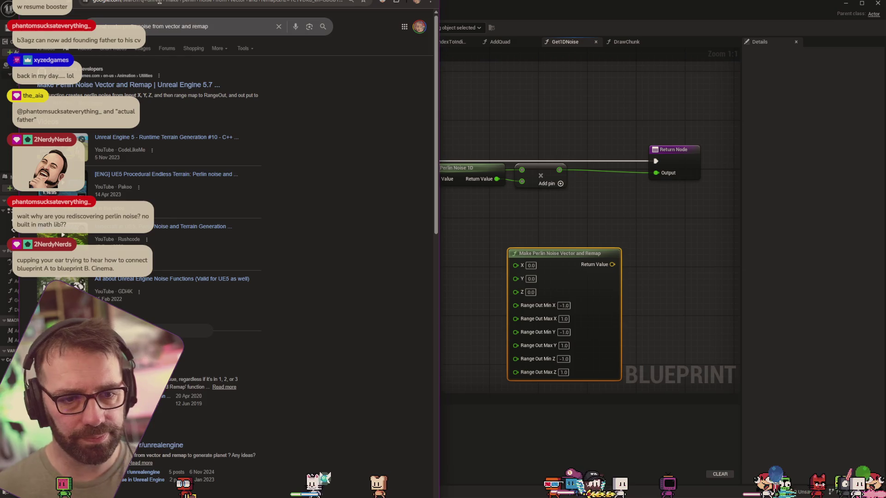
Step: Open Epic's Make Perlin Noise Vector and Remap documentation and read through its inputs
{"action": "left_click", "coordinate": [140, 86]}
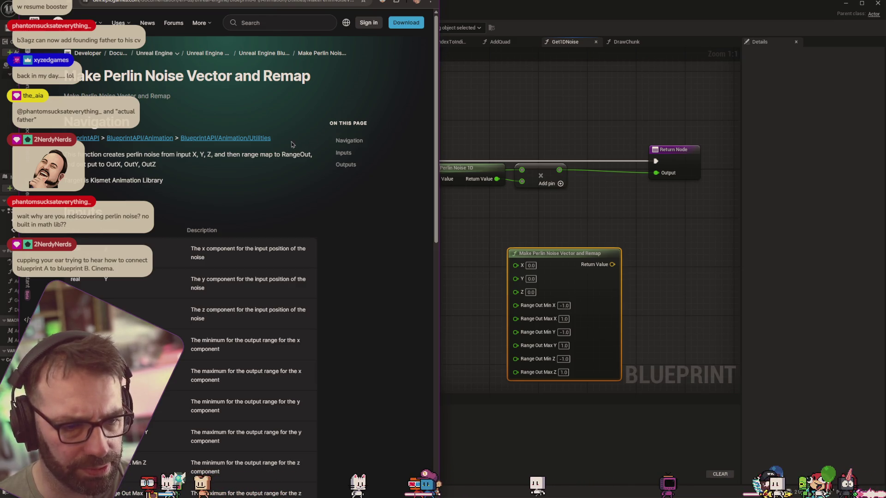
{"action": "scroll", "coordinate": [208, 138], "scroll_direction": "down", "scroll_amount": 4}
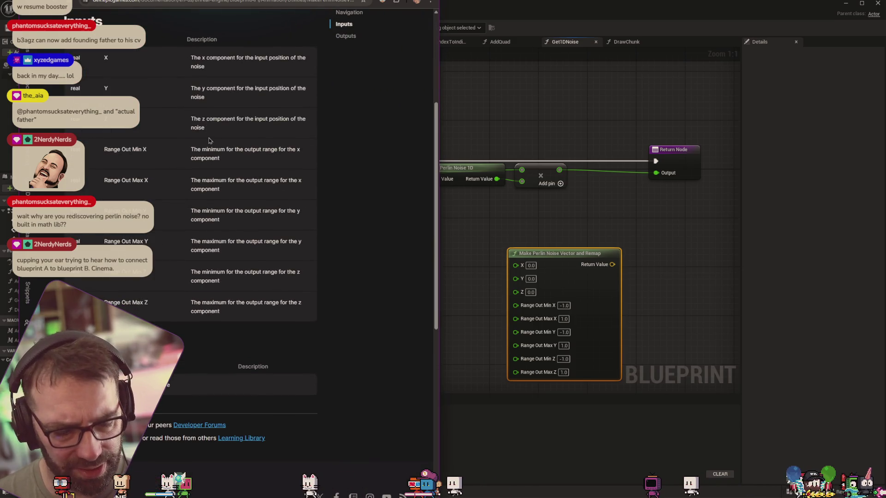
{"action": "scroll", "coordinate": [251, 151], "scroll_direction": "up", "scroll_amount": 2}
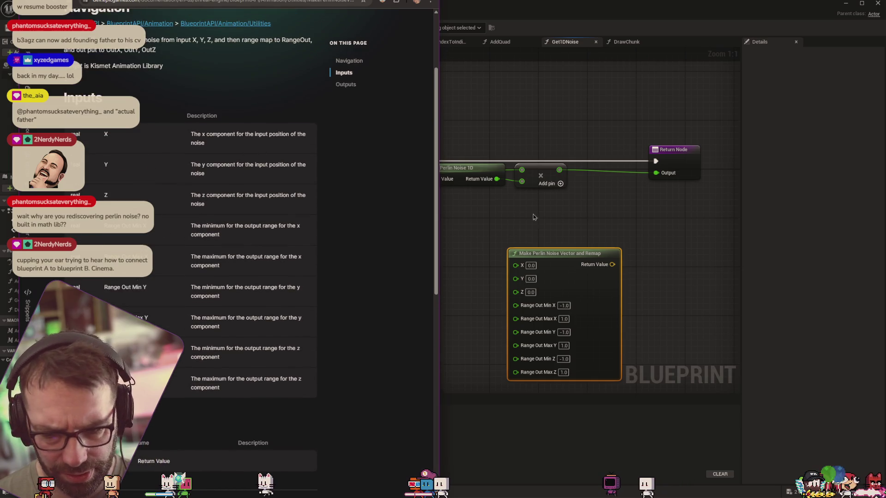
{"action": "left_click_drag", "start_coordinate": [612, 264], "coordinate": [670, 272]}
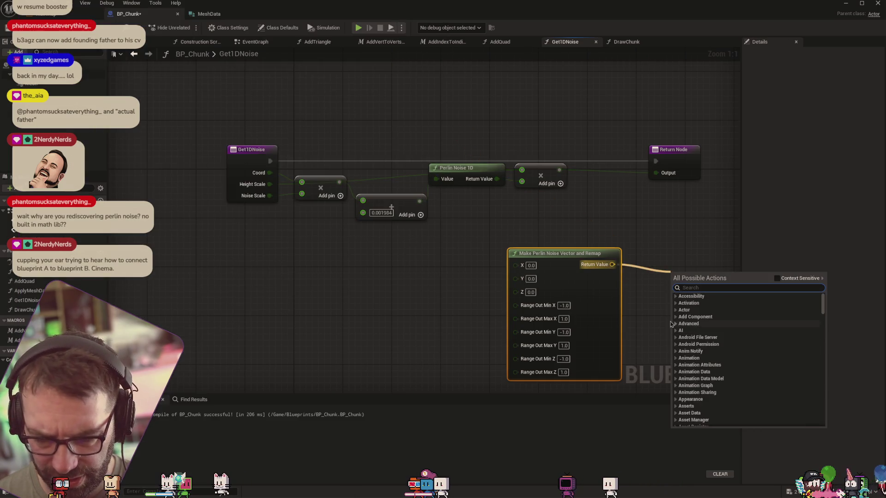
Step: Cancel the Return Value connection, leaving the Perlin node unconnected, and return to the docs' Outputs section
{"action": "left_click", "coordinate": [648, 293]}
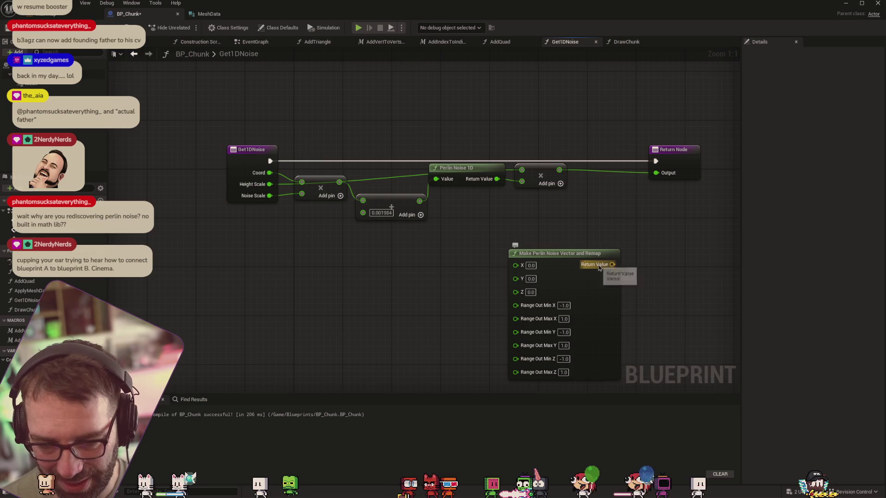
{"action": "mouse_move", "coordinate": [567, 279]}
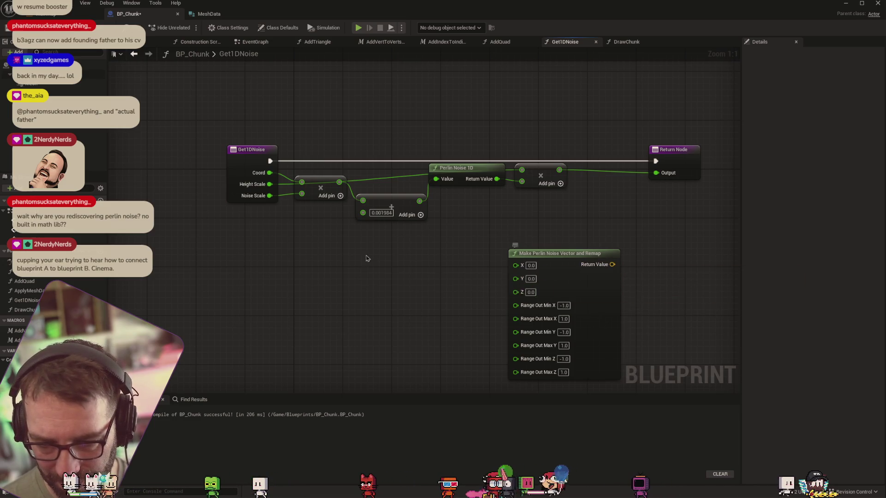
{"action": "key", "text": "alt+Tab"}
{"action": "scroll", "coordinate": [293, 188], "scroll_direction": "down", "scroll_amount": 5}
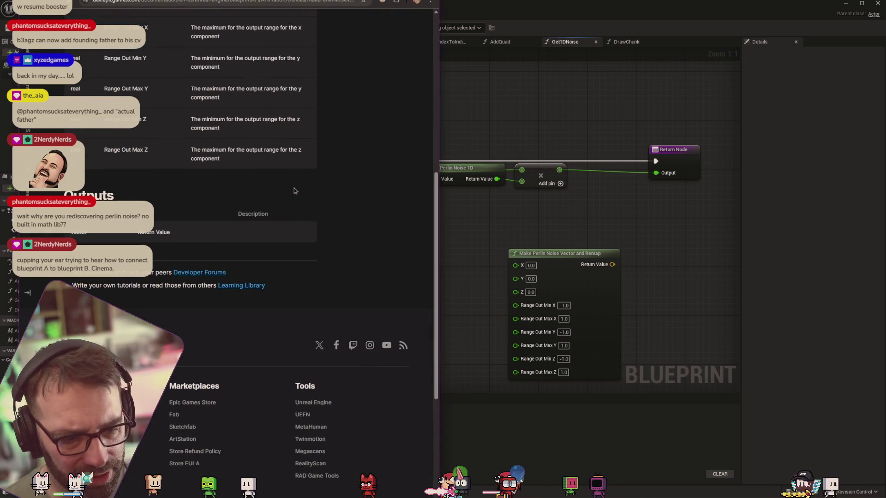
Step: Go back through the Perlin Noise Function forum thread to the Google search results
{"action": "scroll", "coordinate": [295, 189], "scroll_direction": "up", "scroll_amount": 8}
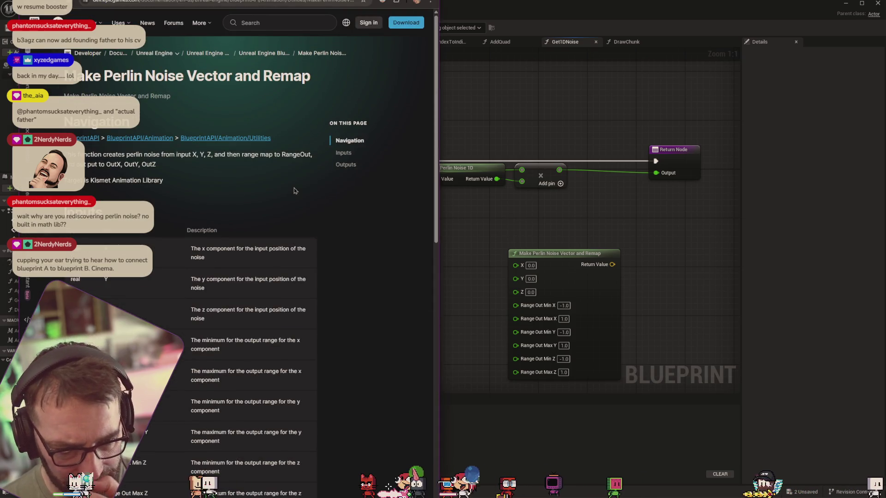
{"action": "key", "text": "alt+Left"}
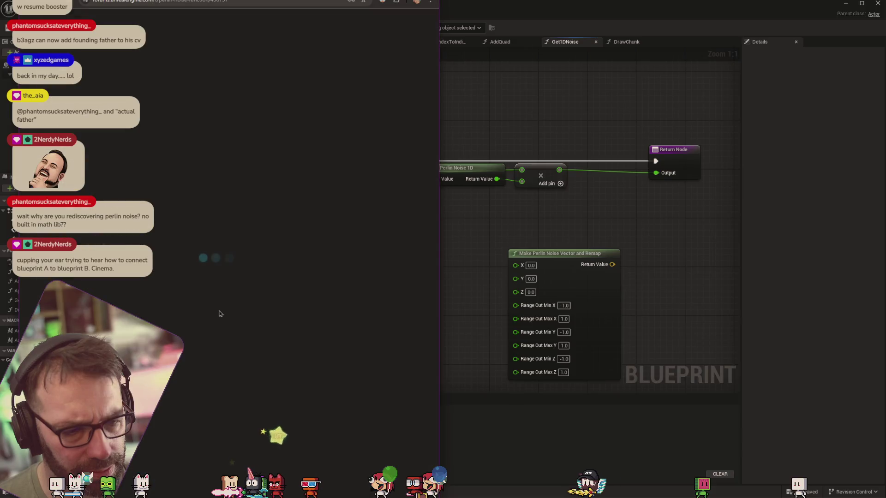
{"action": "scroll", "coordinate": [259, 228], "scroll_direction": "down", "scroll_amount": 10}
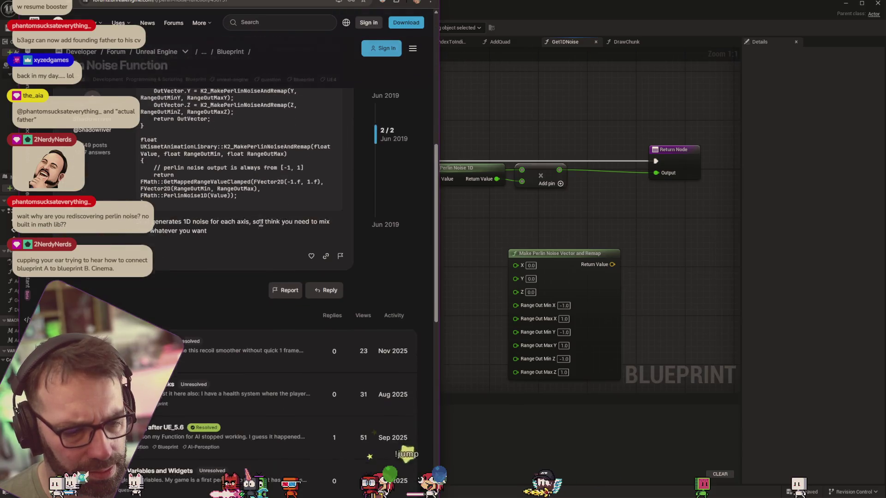
{"action": "scroll", "coordinate": [260, 227], "scroll_direction": "up", "scroll_amount": 10}
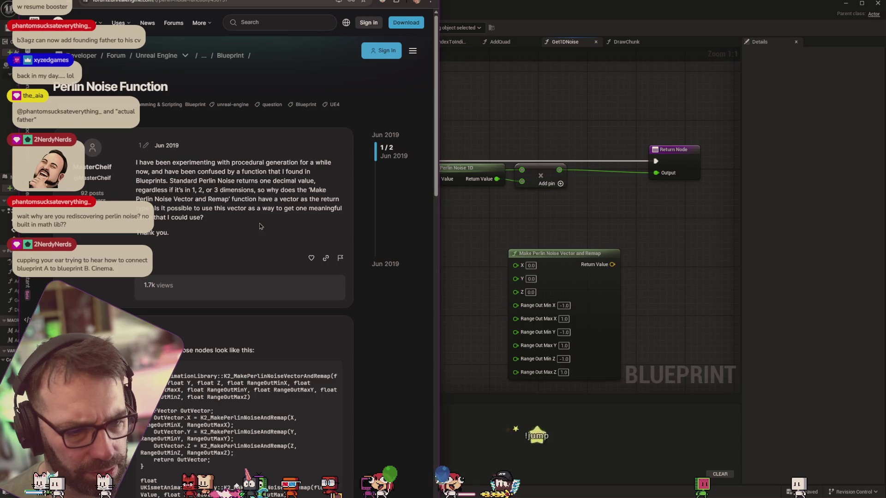
{"action": "key", "text": "alt+Left"}
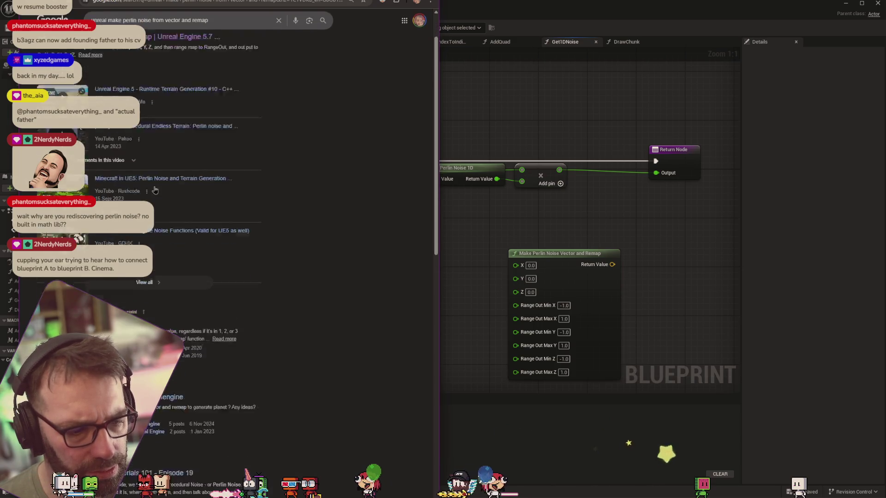
{"action": "scroll", "coordinate": [195, 268], "scroll_direction": "down", "scroll_amount": 3}
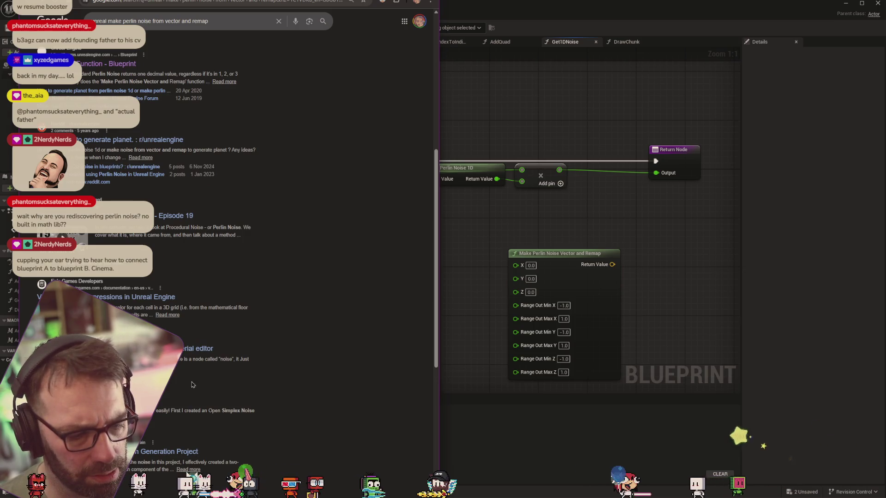
{"action": "scroll", "coordinate": [195, 463], "scroll_direction": "up", "scroll_amount": 5}
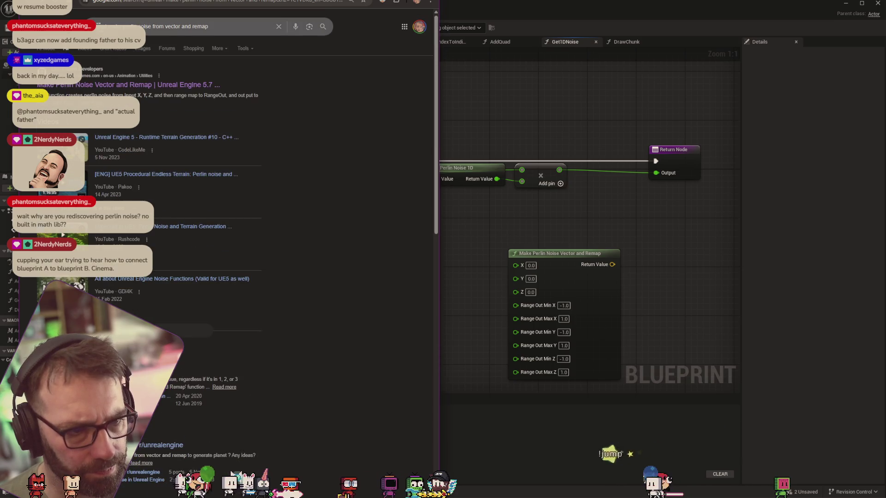
Step: Rerun the search as an exact quoted phrase, then return to the Get1DNoise graph
{"action": "left_click", "coordinate": [111, 24]}
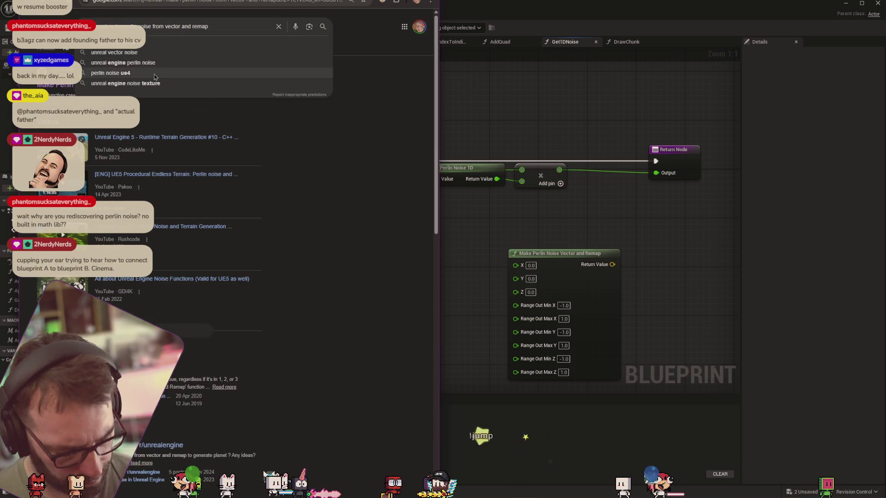
{"action": "type", "text": "\""}
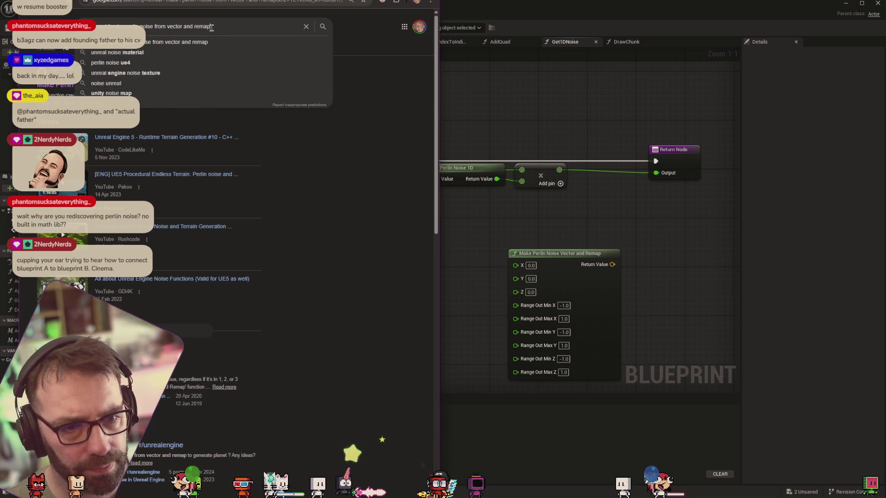
{"action": "key", "text": "Return"}
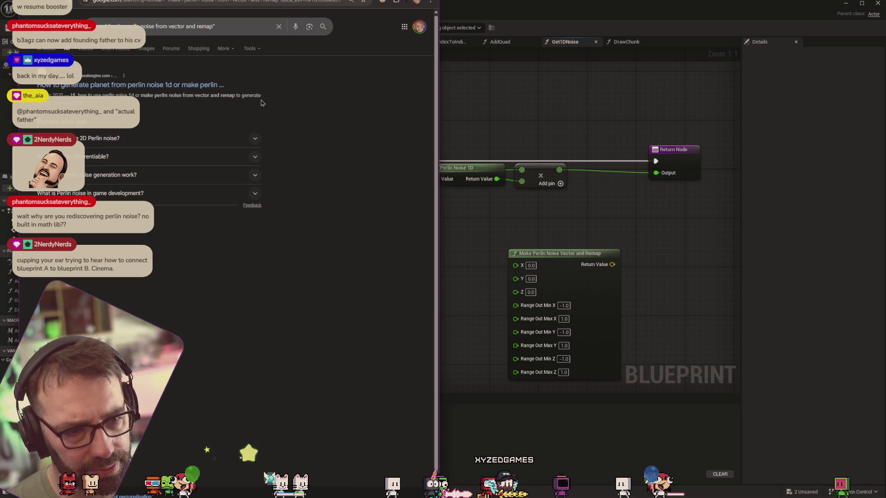
{"action": "key", "text": "alt+Tab"}
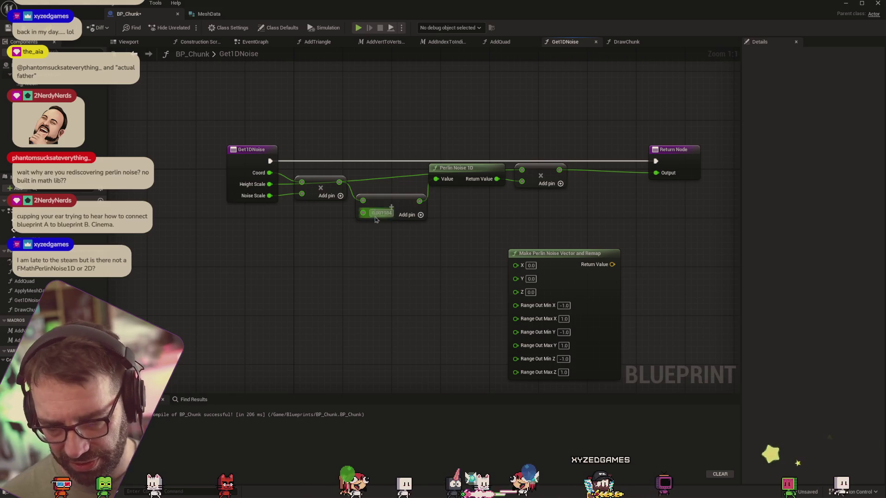
{"action": "right_click", "coordinate": [430, 299]}
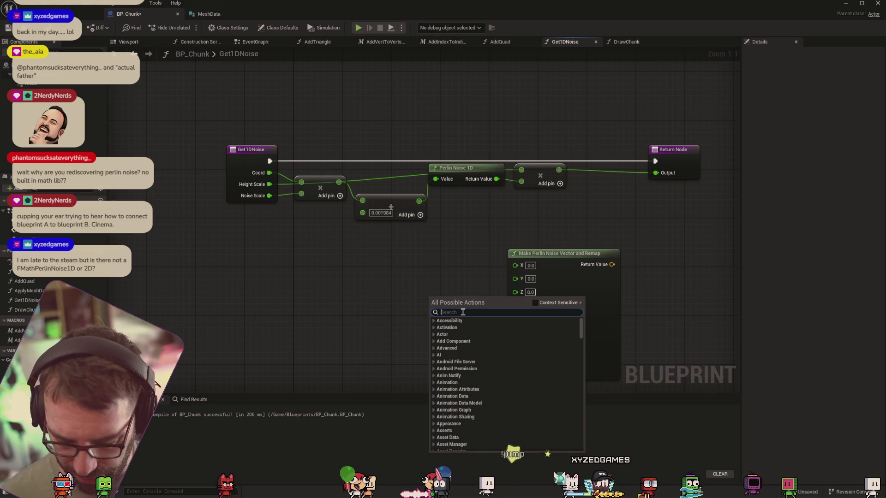
{"action": "type", "text": "noise"}
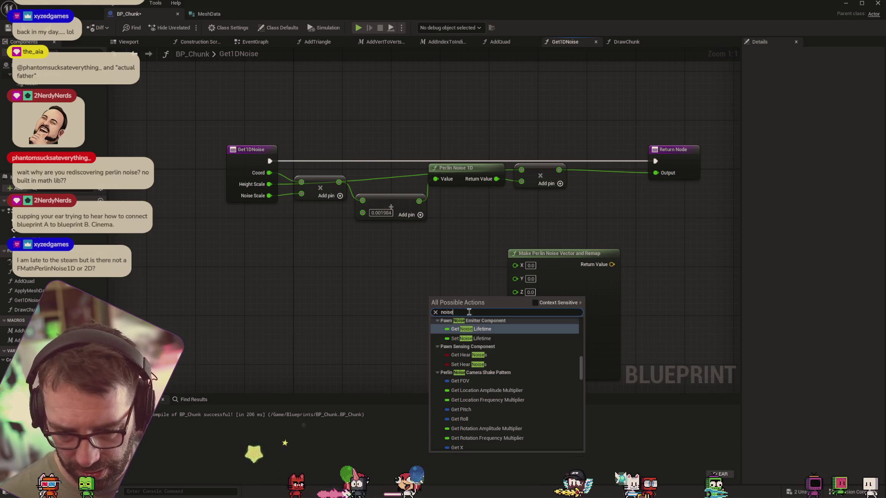
{"action": "scroll", "coordinate": [481, 350], "scroll_direction": "up", "scroll_amount": 3}
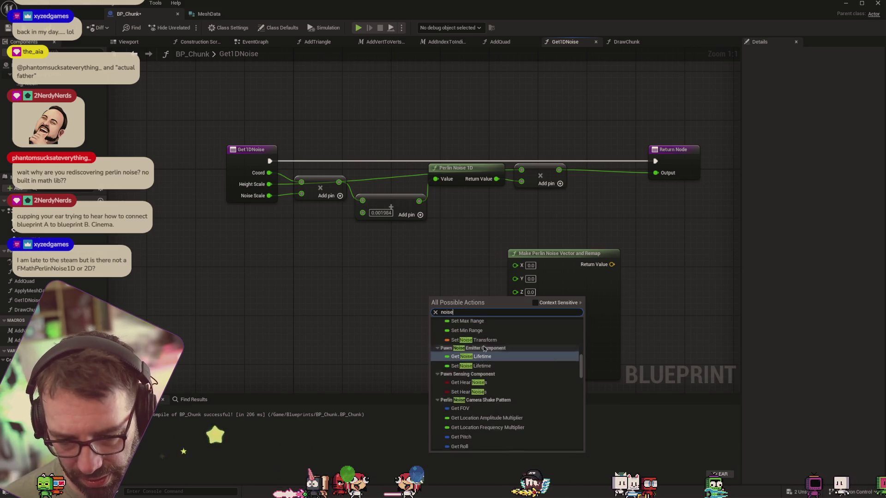
{"action": "scroll", "coordinate": [484, 349], "scroll_direction": "up", "scroll_amount": 2}
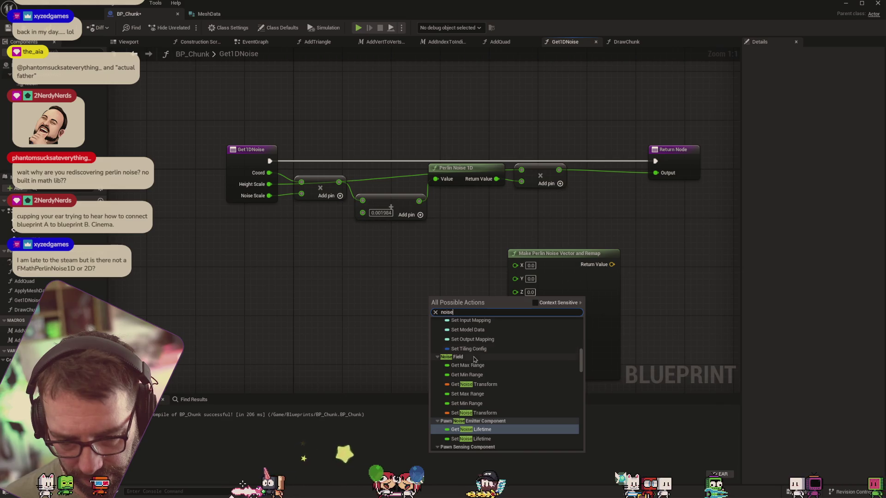
{"action": "scroll", "coordinate": [509, 373], "scroll_direction": "up", "scroll_amount": 5}
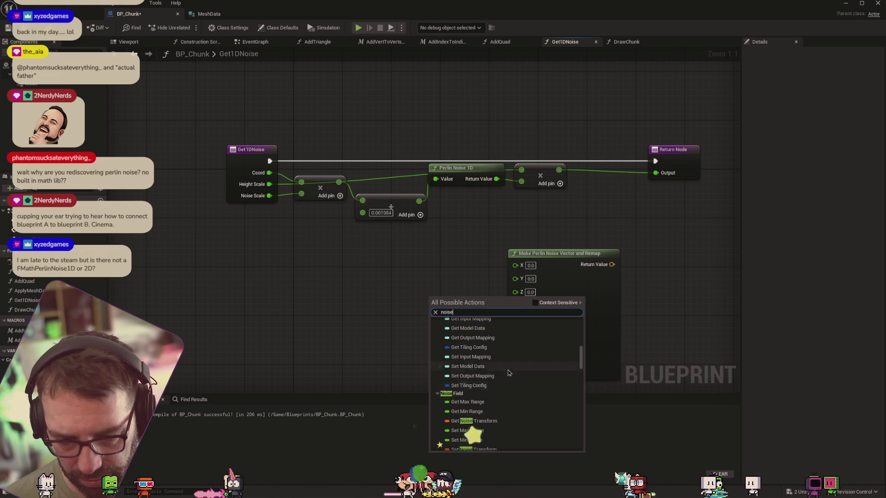
{"action": "scroll", "coordinate": [505, 375], "scroll_direction": "down", "scroll_amount": 8}
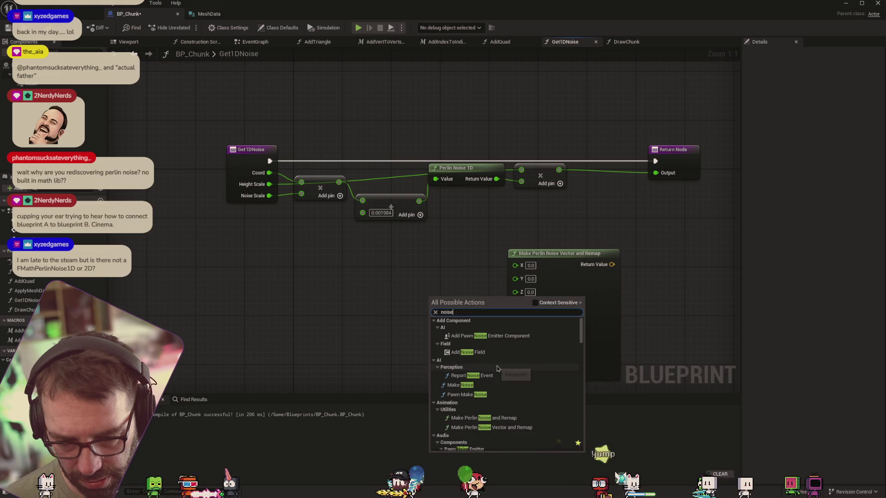
{"action": "key", "text": "BackSpace"}
{"action": "key", "text": "BackSpace"}
{"action": "key", "text": "BackSpace"}
{"action": "key", "text": "BackSpace"}
{"action": "key", "text": "BackSpace"}
{"action": "type", "text": "wi"}
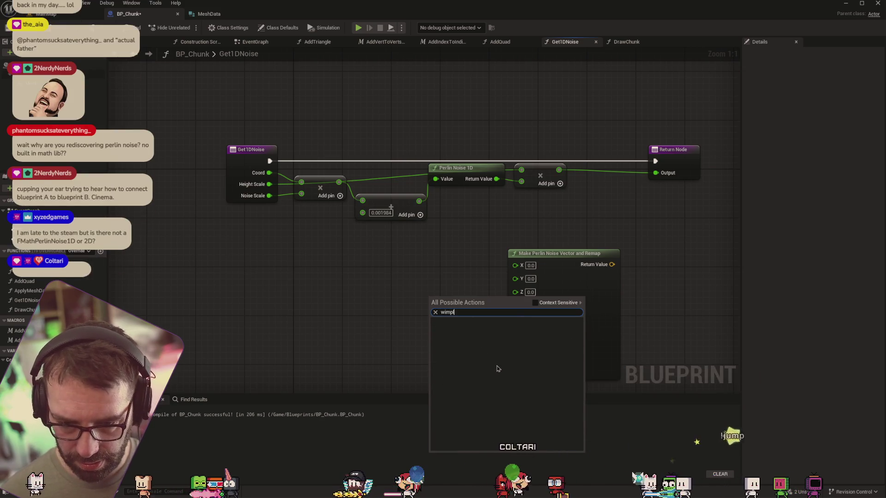
{"action": "key", "text": "BackSpace"}
{"action": "key", "text": "BackSpace"}
{"action": "type", "text": "si"}
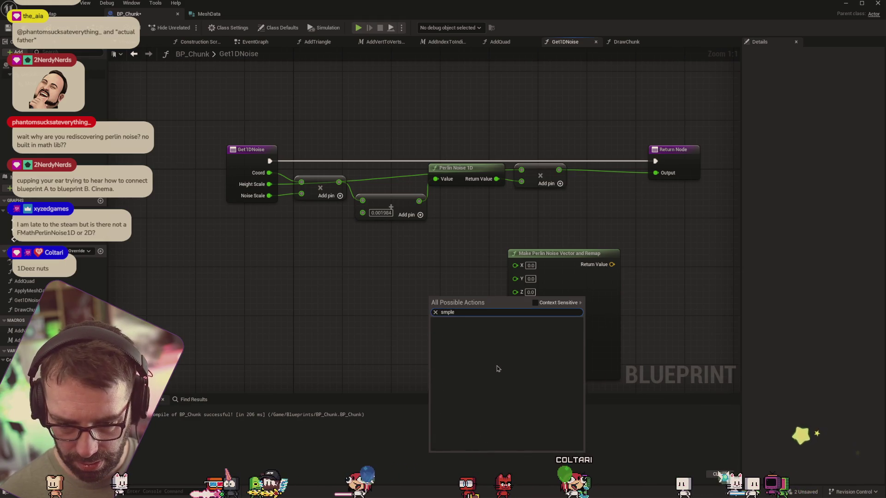
{"action": "key", "text": "Escape"}
{"action": "left_click", "coordinate": [29, 3]}
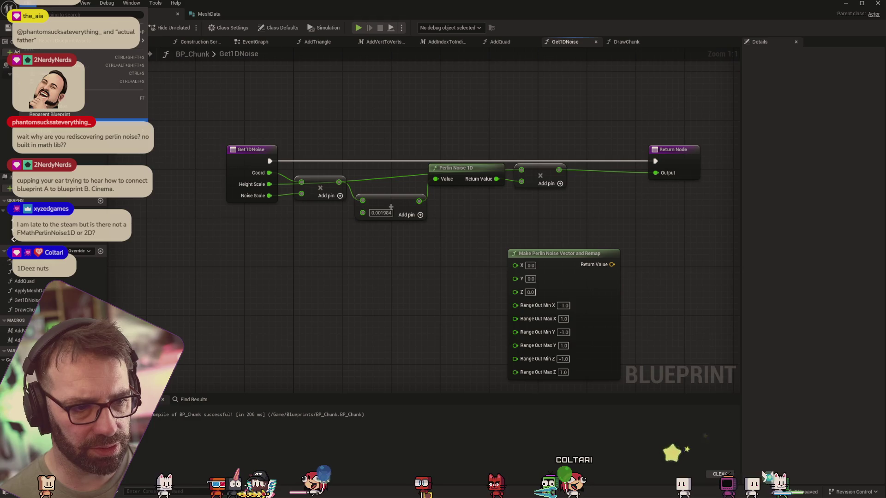
{"action": "mouse_move", "coordinate": [45, 6]}
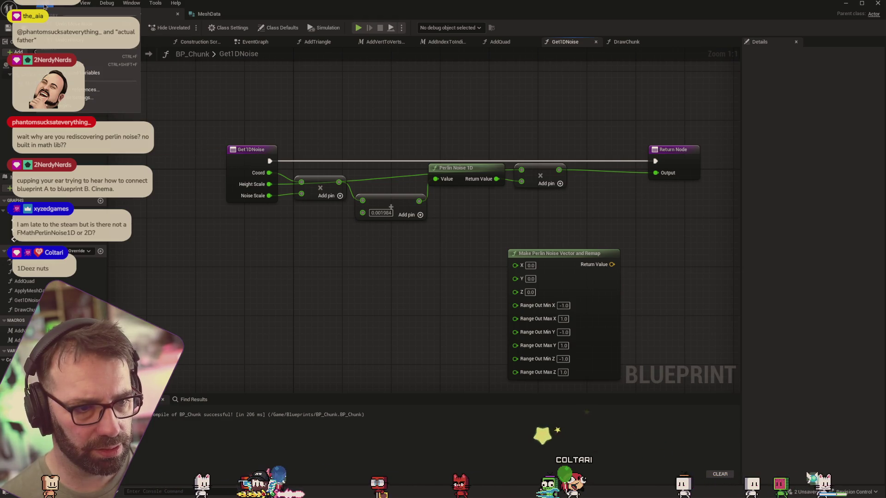
{"action": "left_click", "coordinate": [72, 106]}
{"action": "type", "text": "perlin"}
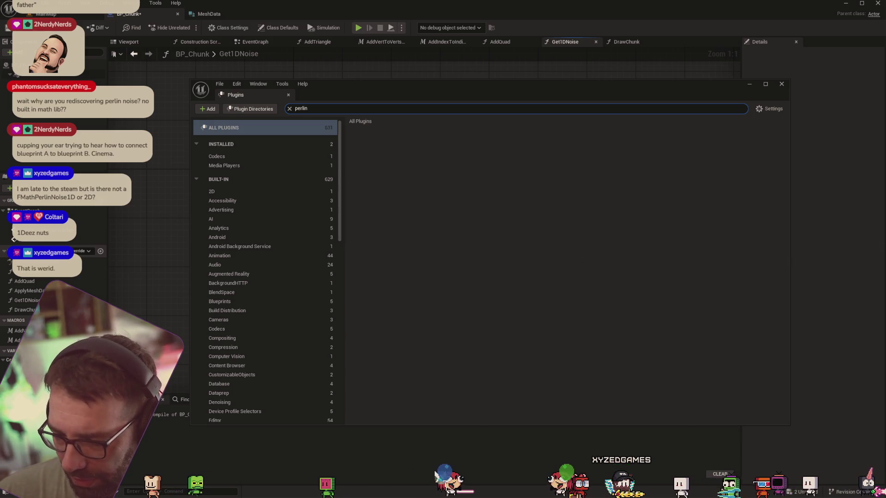
{"action": "left_click", "coordinate": [312, 110]}
{"action": "type", "text": "nois"}
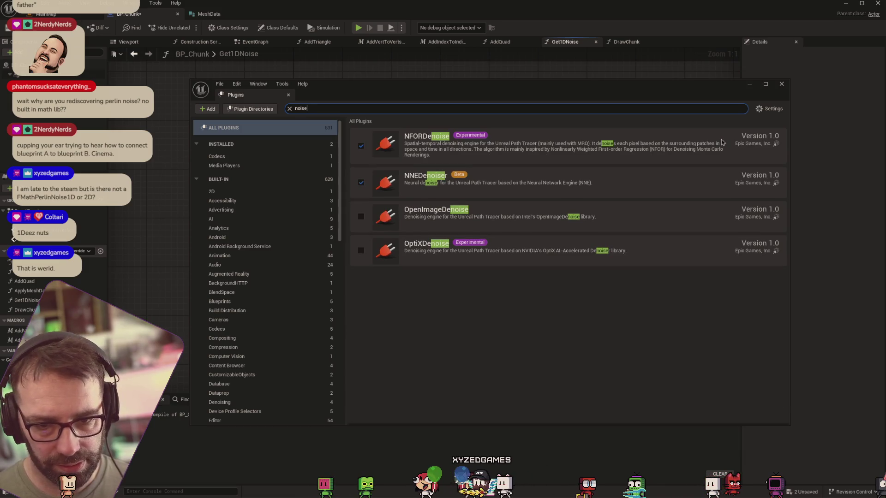
{"action": "key", "text": "BackSpace"}
{"action": "key", "text": "BackSpace"}
{"action": "key", "text": "BackSpace"}
{"action": "type", "text": "s"}
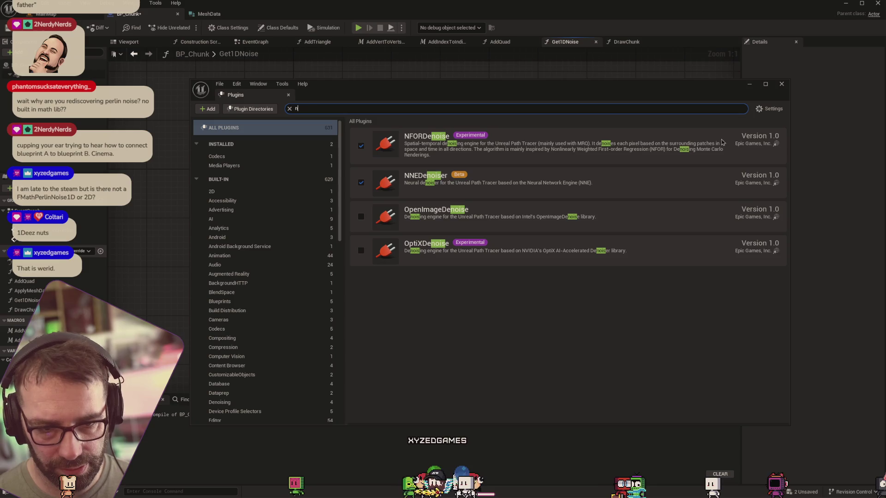
{"action": "type", "text": "x"}
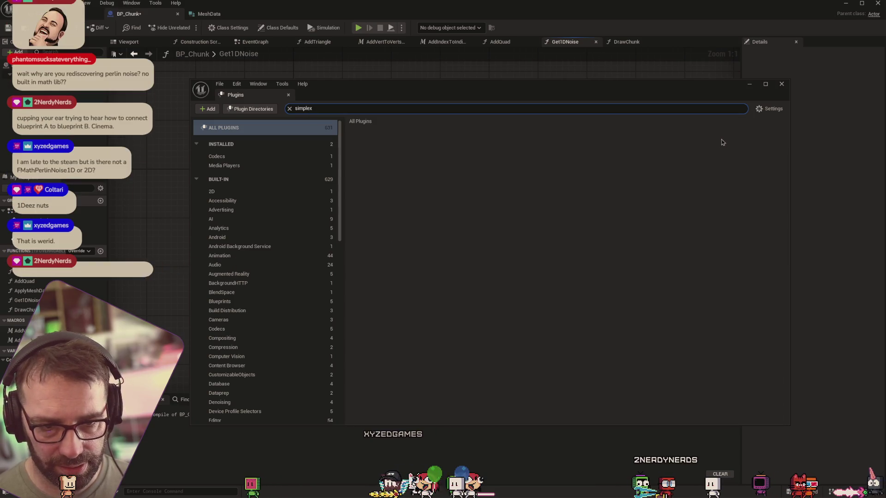
{"action": "left_click", "coordinate": [782, 84]}
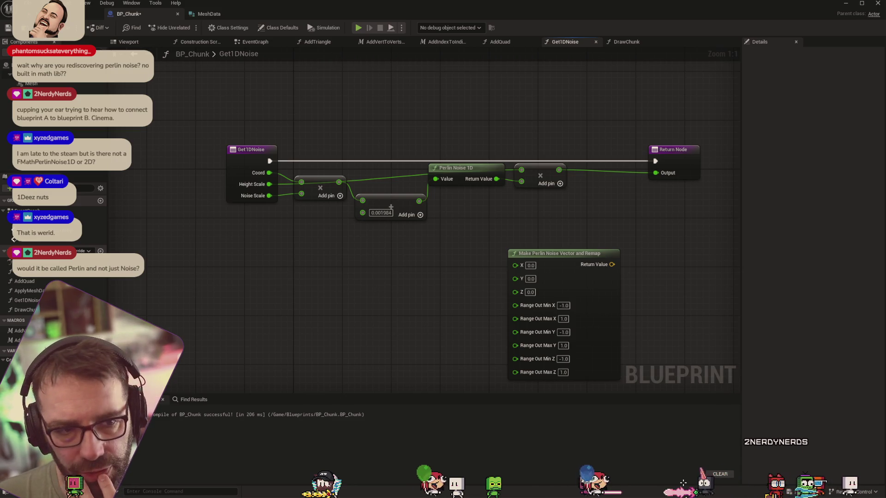
{"action": "left_click", "coordinate": [46, 3]}
{"action": "key", "text": "Escape"}
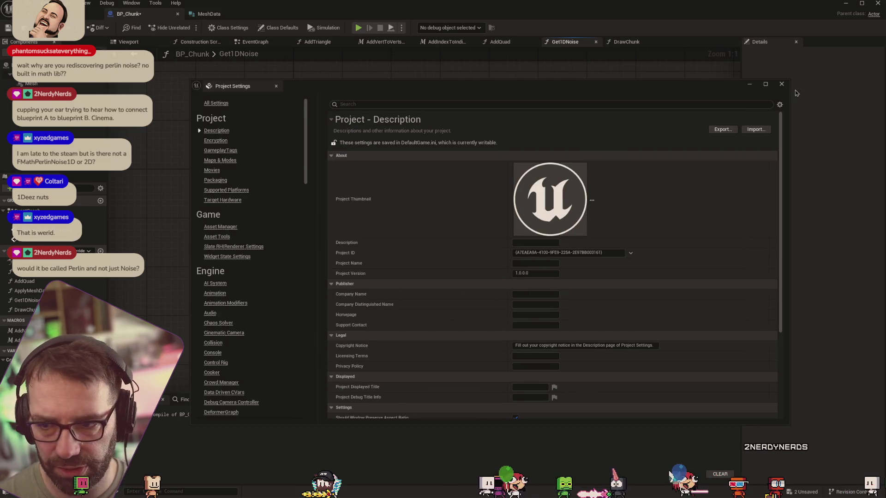
{"action": "left_click", "coordinate": [782, 83]}
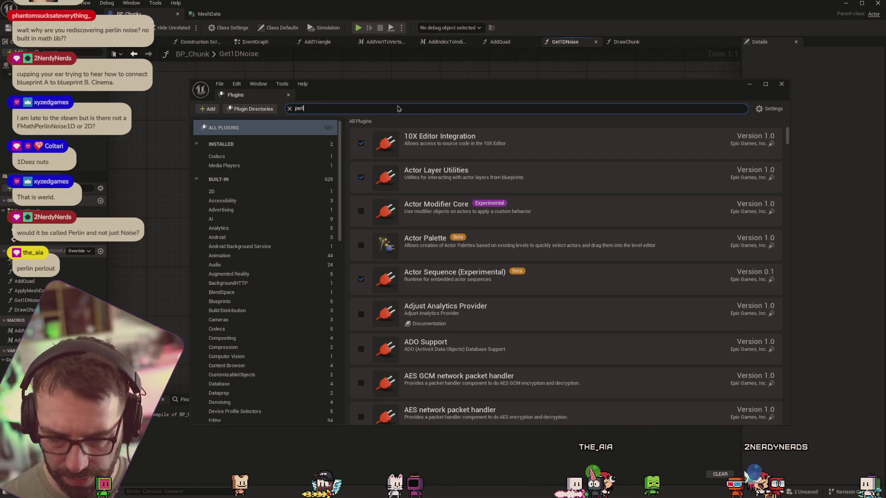
{"action": "type", "text": "i"}
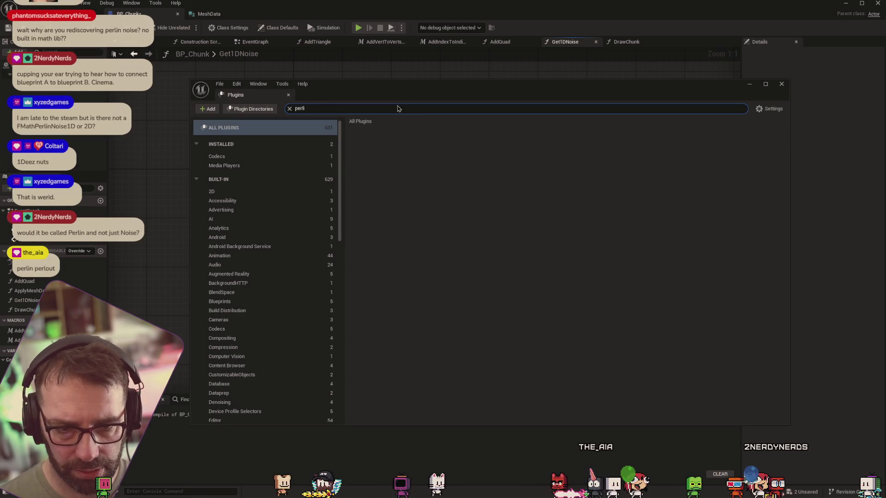
{"action": "type", "text": "nnoise"}
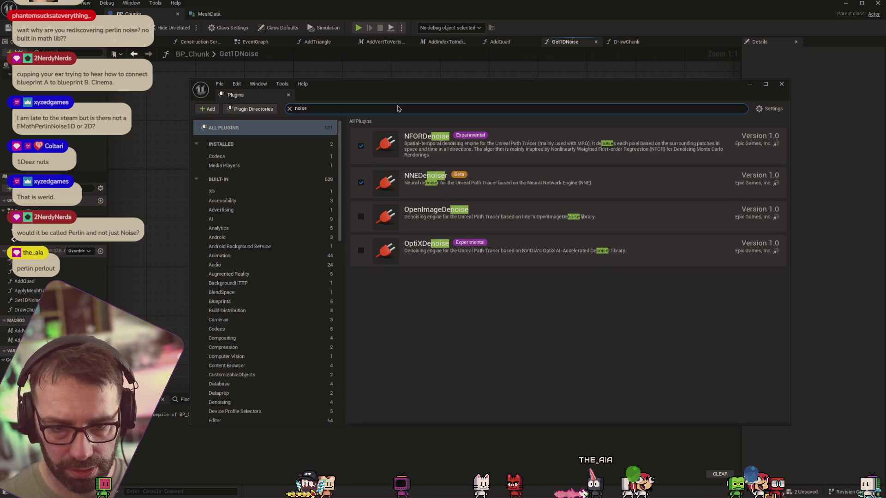
{"action": "type", "text": "poer"}
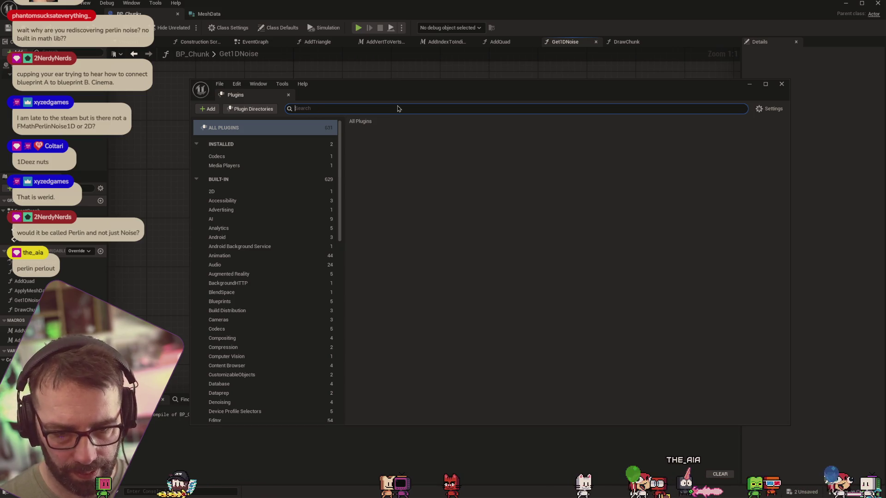
{"action": "type", "text": "noise"}
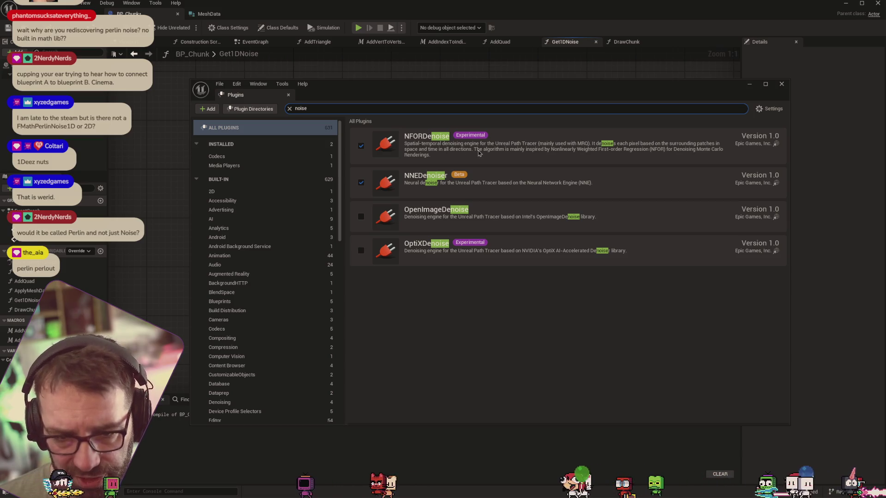
{"action": "left_click", "coordinate": [782, 83]}
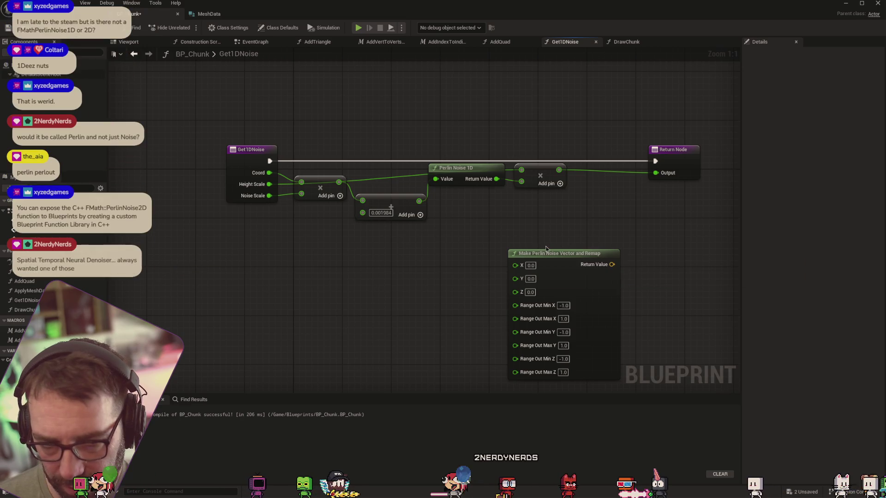
Step: Delete the Make Perlin Noise Vector and Remap node from Get1DNoise and switch to the AddQuad graph
{"action": "left_click", "coordinate": [580, 259]}
{"action": "key", "text": "Delete"}
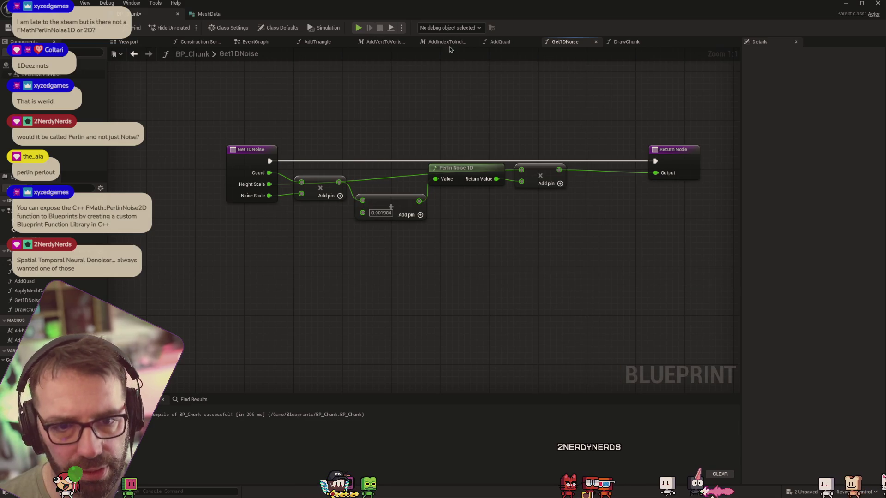
{"action": "left_click", "coordinate": [500, 42]}
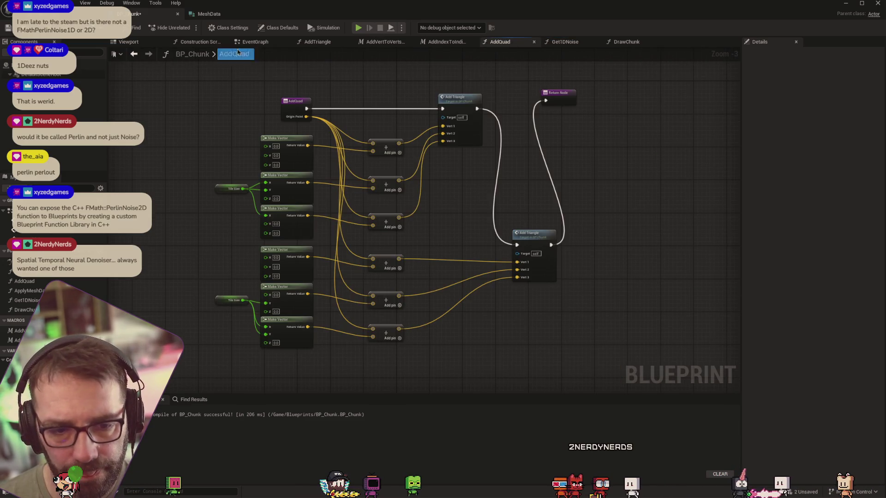
Step: In DrawChunk, pan to the Y Axis Loop, then add and delete a mistaken Make Perlin Noise and Remap node
{"action": "left_click", "coordinate": [626, 41]}
{"action": "mouse_move", "coordinate": [543, 271]}
{"action": "left_mouse_down"}
{"action": "mouse_move", "coordinate": [570, 303]}
{"action": "mouse_move", "coordinate": [568, 320]}
{"action": "mouse_move", "coordinate": [571, 314]}
{"action": "mouse_move", "coordinate": [486, 260]}
{"action": "left_mouse_up"}
{"action": "right_click", "coordinate": [570, 260]}
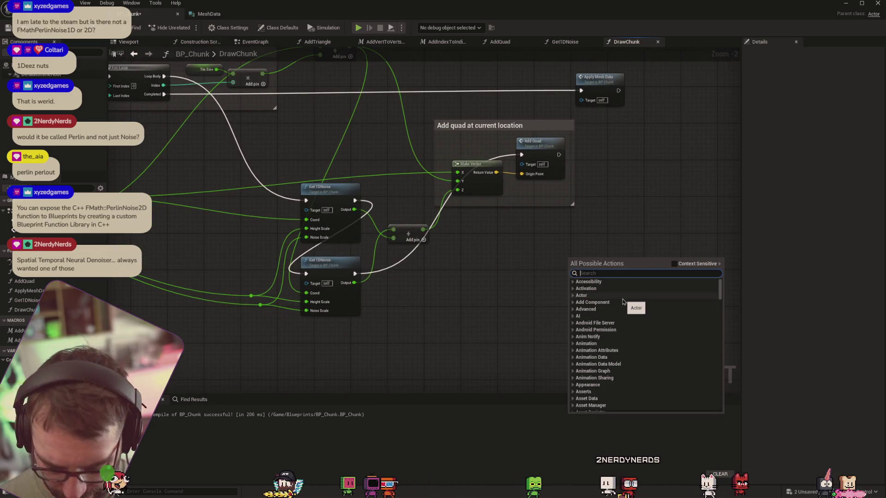
{"action": "type", "text": "perlin"}
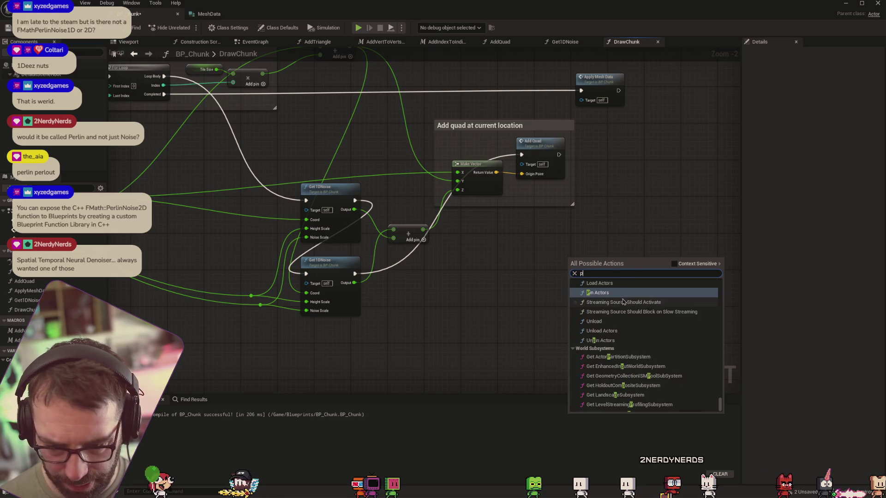
{"action": "scroll", "coordinate": [636, 305], "scroll_direction": "up", "scroll_amount": 5}
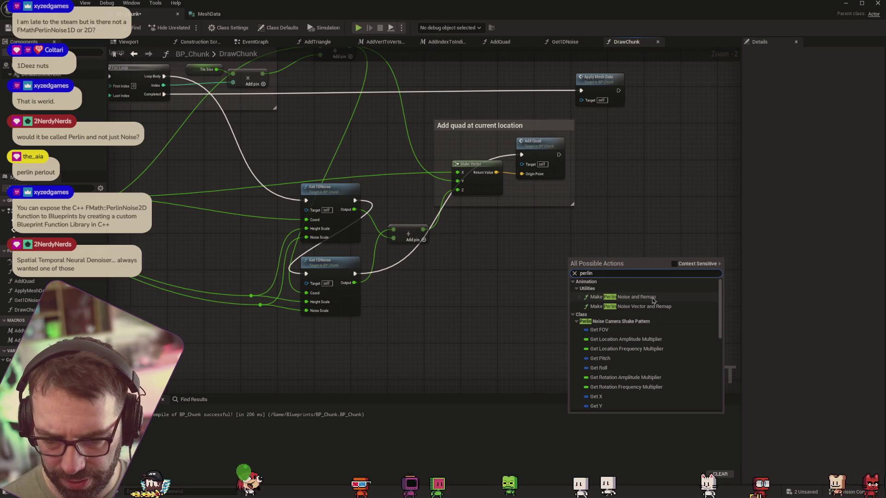
{"action": "left_click", "coordinate": [653, 298]}
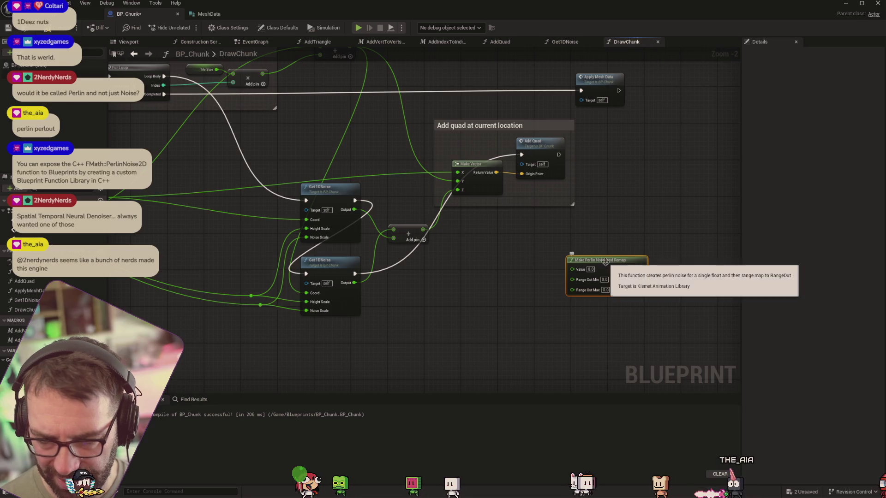
{"action": "key", "text": "Delete"}
Step: Add a Make Perlin Noise Vector and Remap node via 'make perlin' and place it near the quad nodes
{"action": "right_click", "coordinate": [606, 266]}
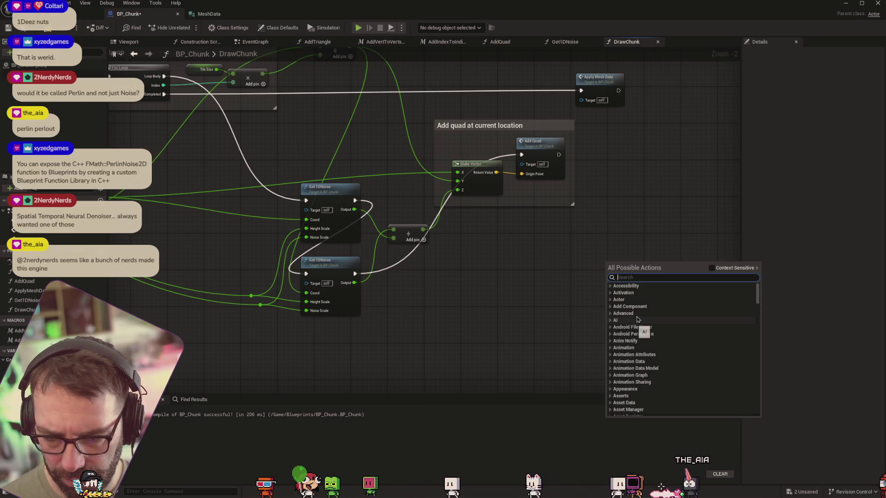
{"action": "type", "text": "make perl"}
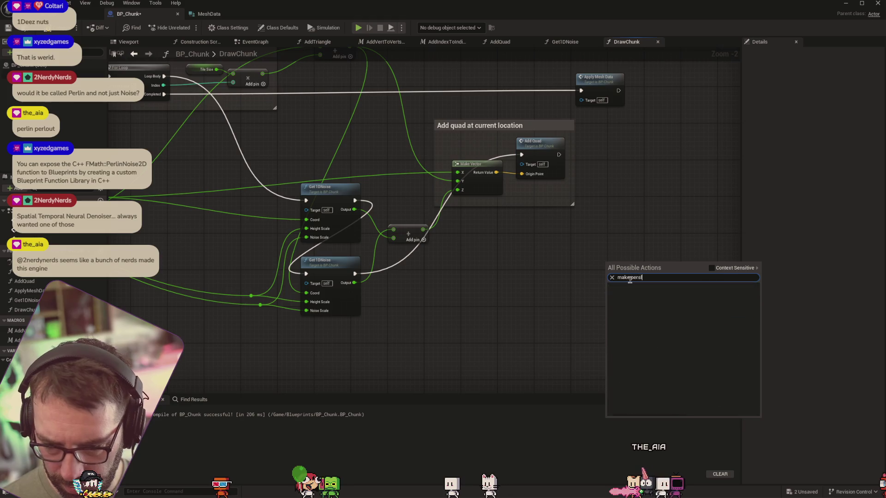
{"action": "type", "text": "in"}
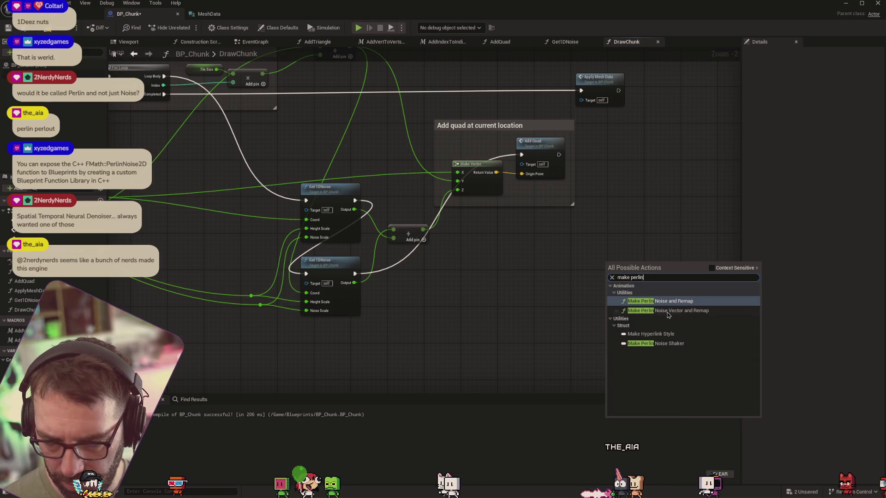
{"action": "left_click", "coordinate": [670, 310]}
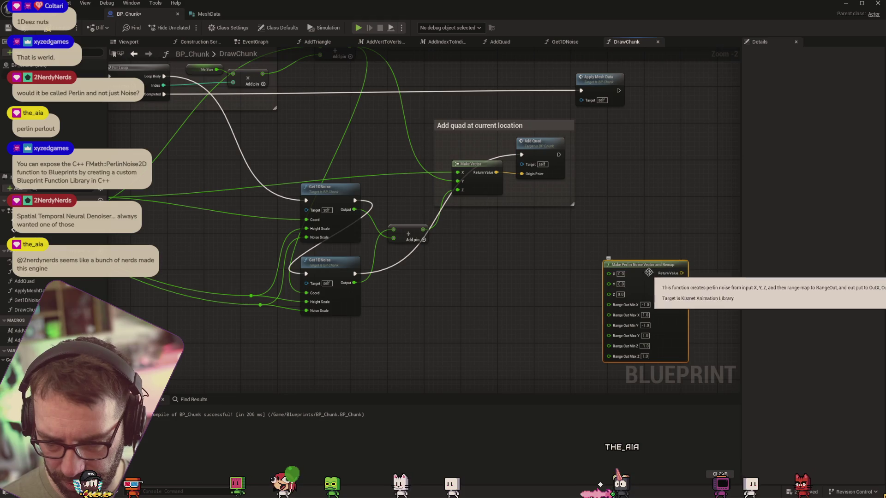
{"action": "left_click_drag", "start_coordinate": [676, 277], "coordinate": [658, 239]}
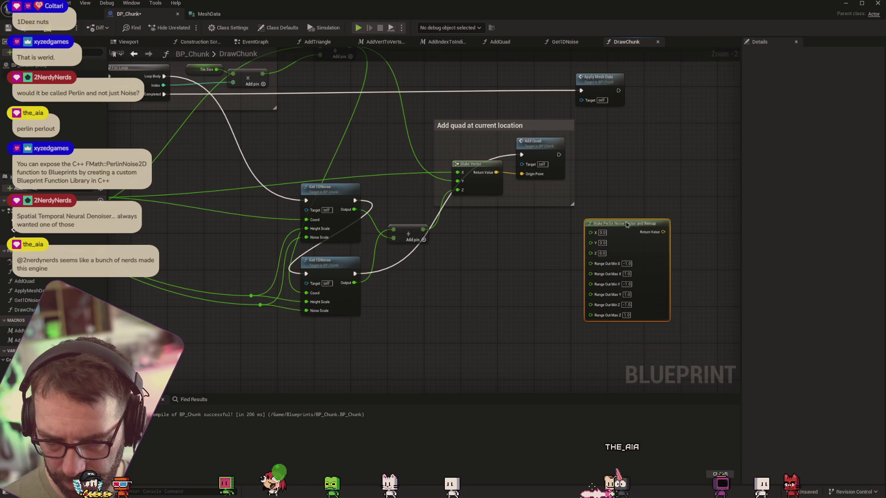
Step: Drag a connection from the Make Vector result toward the Perlin X input and search 'vecto'
{"action": "right_click", "coordinate": [497, 173]}
{"action": "left_click_drag", "start_coordinate": [496, 173], "coordinate": [499, 272]}
{"action": "key", "text": "Escape"}
{"action": "mouse_move", "coordinate": [496, 173]}
{"action": "left_mouse_down"}
{"action": "mouse_move", "coordinate": [592, 235]}
{"action": "mouse_move", "coordinate": [508, 251]}
{"action": "mouse_move", "coordinate": [501, 243]}
{"action": "left_mouse_up"}
{"action": "type", "text": "vecto"}
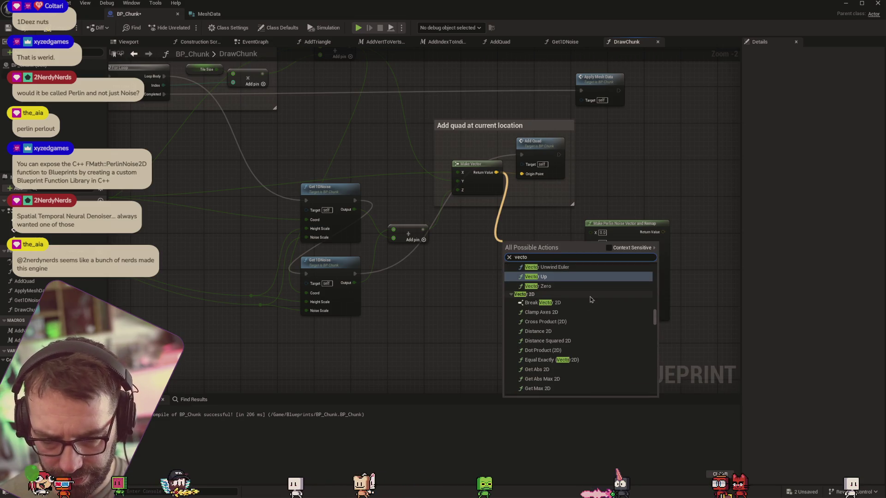
Step: Replace a mistaken Break Vector 2D with a Break Vector whose X feeds the Perlin X input
{"action": "left_click", "coordinate": [569, 305]}
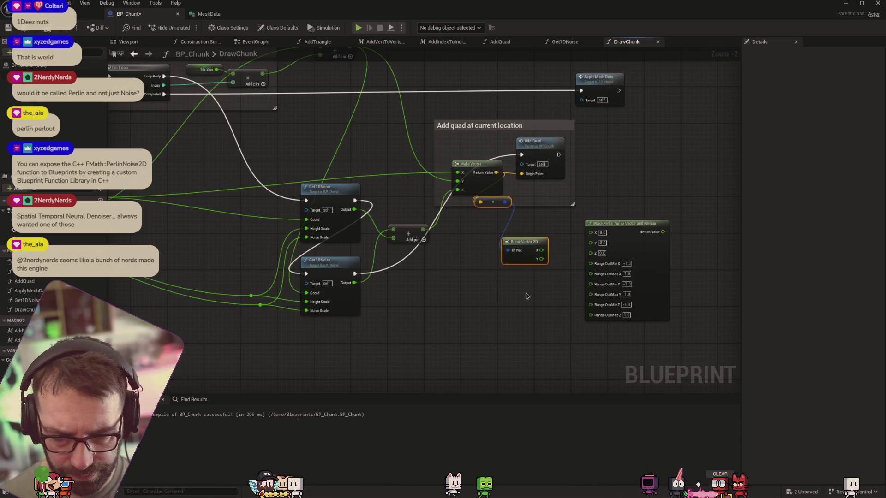
{"action": "key", "text": "Delete"}
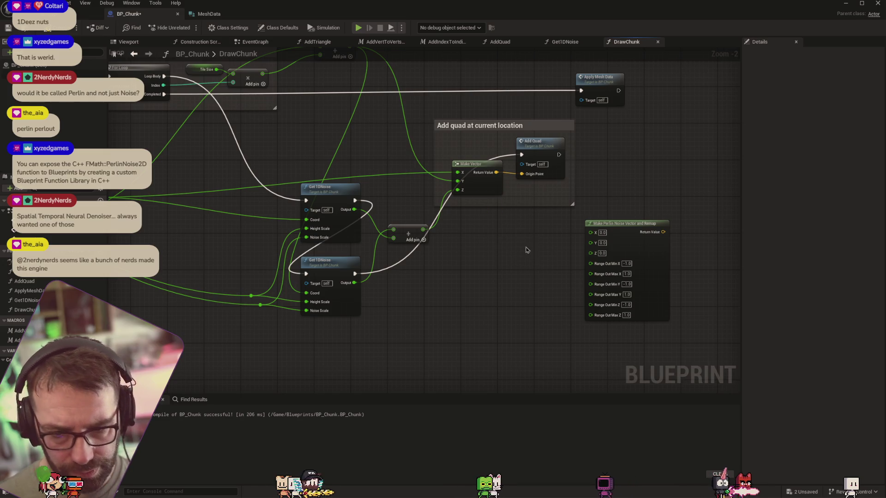
{"action": "mouse_move", "coordinate": [496, 172]}
{"action": "left_mouse_down"}
{"action": "mouse_move", "coordinate": [512, 210]}
{"action": "mouse_move", "coordinate": [509, 257]}
{"action": "left_mouse_up"}
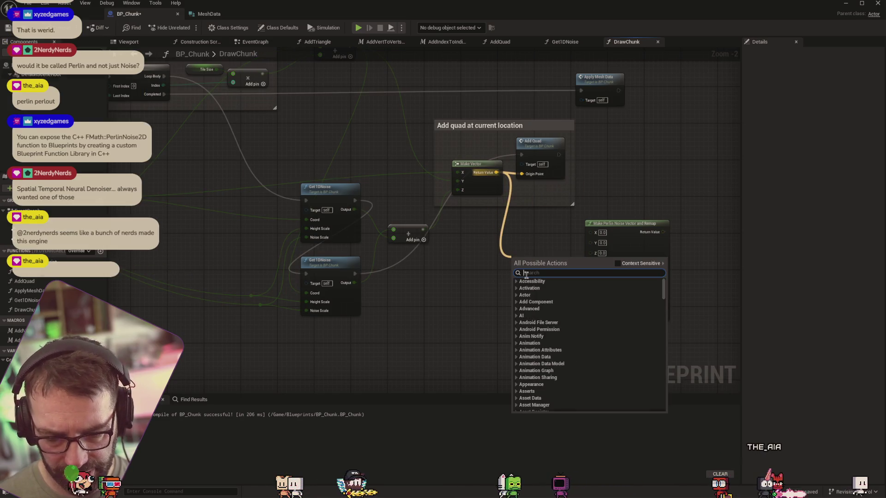
{"action": "type", "text": "break"}
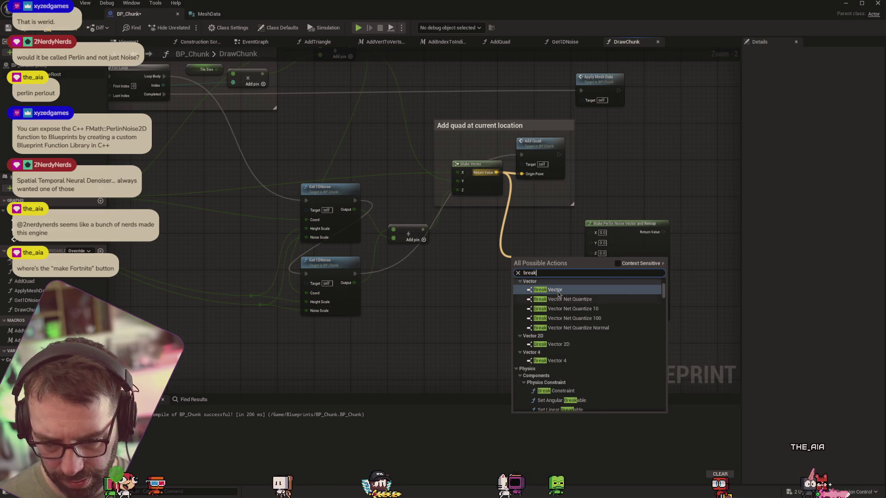
{"action": "key", "text": "Return"}
{"action": "mouse_move", "coordinate": [542, 268]}
{"action": "left_mouse_down"}
{"action": "mouse_move", "coordinate": [592, 233]}
{"action": "mouse_move", "coordinate": [548, 279]}
{"action": "mouse_move", "coordinate": [591, 250]}
{"action": "left_mouse_up"}
Step: Add a Print String for the Perlin noise result, executed after each Add Quad
{"action": "left_click_drag", "start_coordinate": [663, 232], "coordinate": [691, 245]}
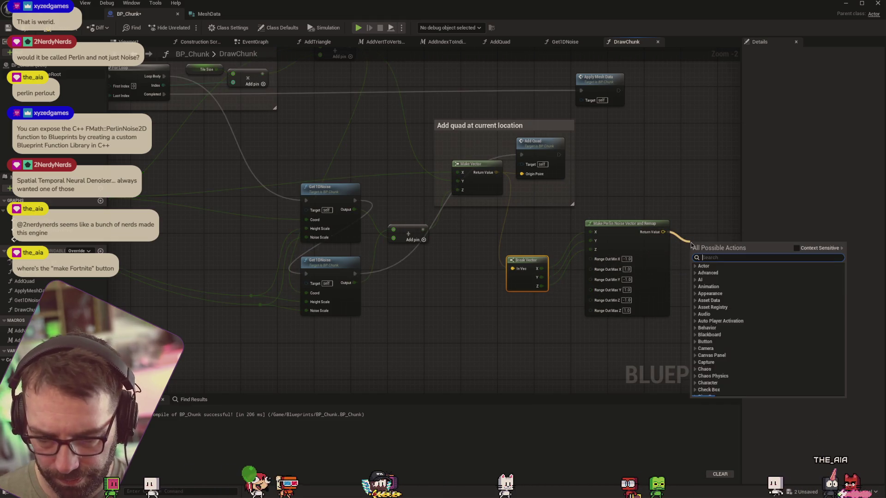
{"action": "type", "text": "print"}
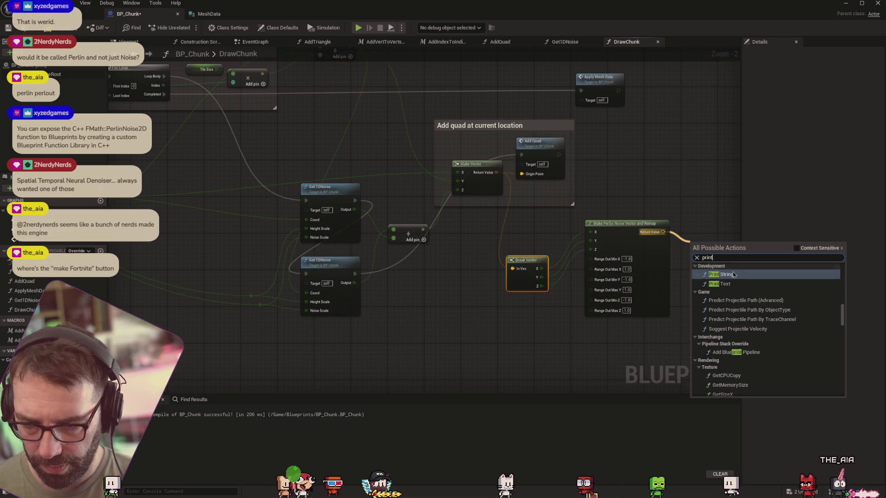
{"action": "key", "text": "Return"}
{"action": "left_click_drag", "start_coordinate": [713, 242], "coordinate": [733, 242]}
{"action": "left_click_drag", "start_coordinate": [545, 155], "coordinate": [710, 251]}
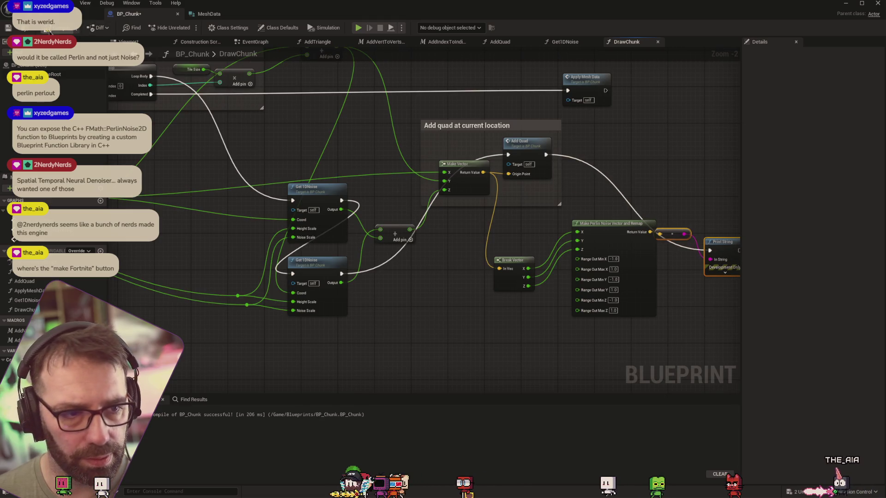
{"action": "left_click", "coordinate": [56, 14]}
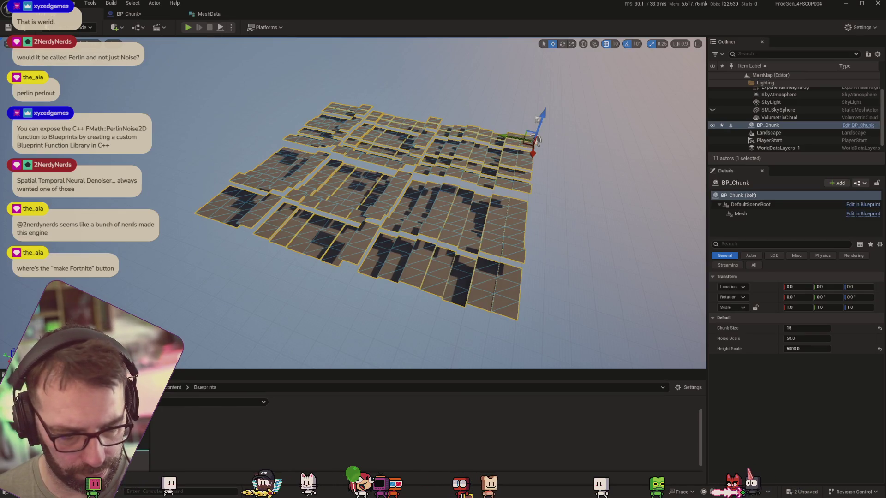
Step: Open the Output Log with the ` key, scroll to the printed noise values, then reopen DrawChunk
{"action": "key", "text": "grave"}
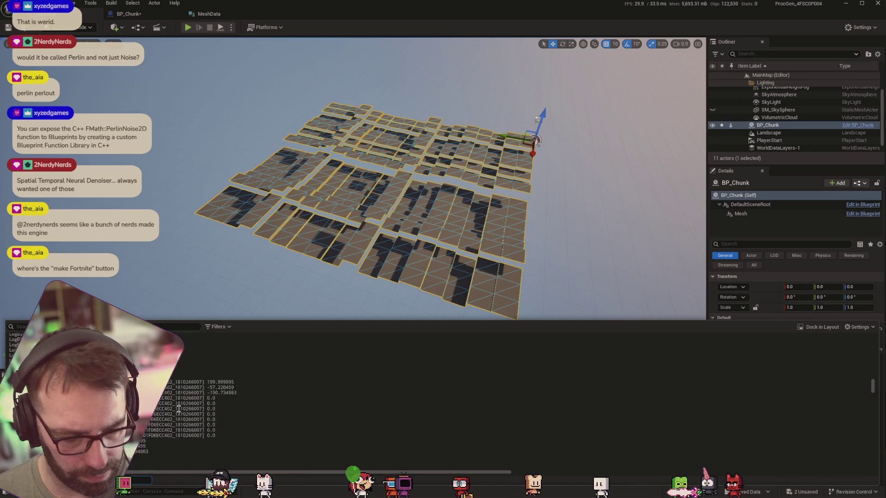
{"action": "scroll", "coordinate": [180, 412], "scroll_direction": "down", "scroll_amount": 3}
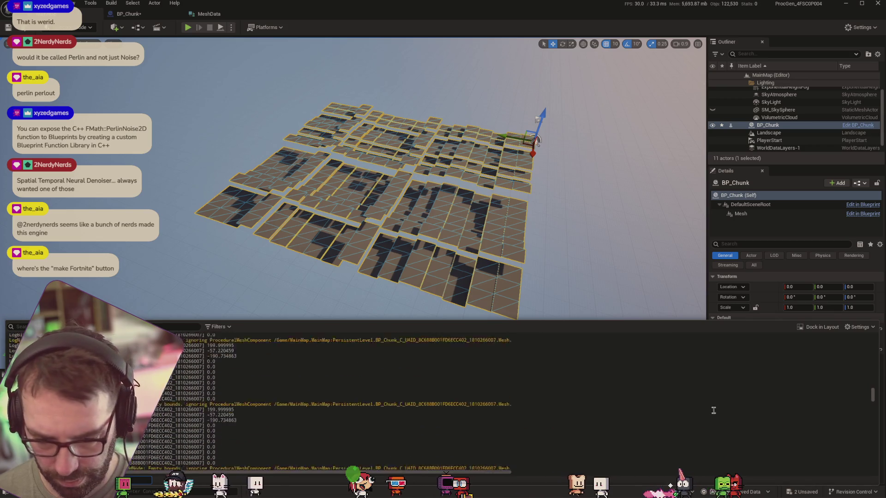
{"action": "left_click_drag", "start_coordinate": [871, 402], "coordinate": [871, 466]}
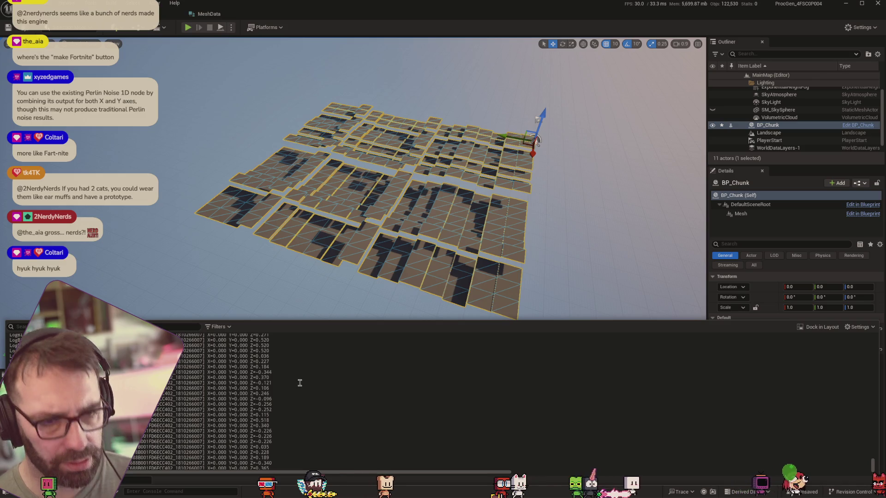
{"action": "left_click", "coordinate": [168, 14]}
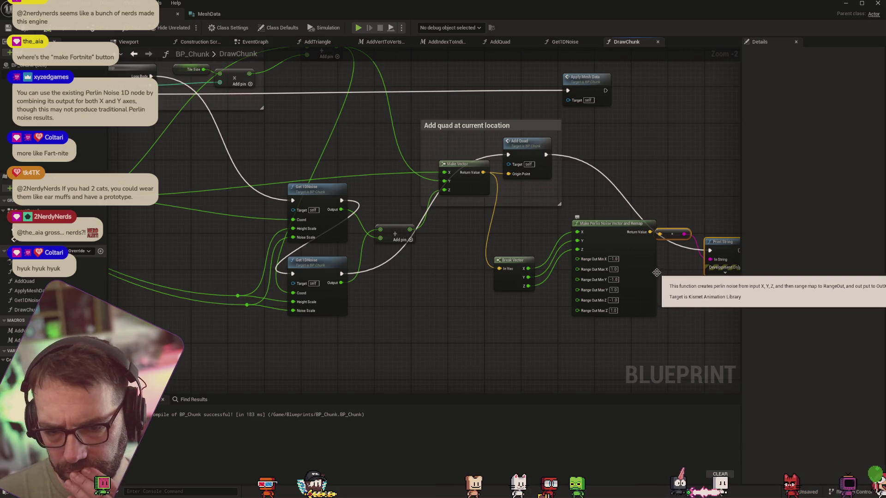
Step: Disconnect Break Vector's Z from the Perlin noise node so its Z input stays at 0.0
{"action": "left_click_drag", "start_coordinate": [436, 295], "coordinate": [497, 303]}
{"action": "left_click_drag", "start_coordinate": [700, 256], "coordinate": [630, 256]}
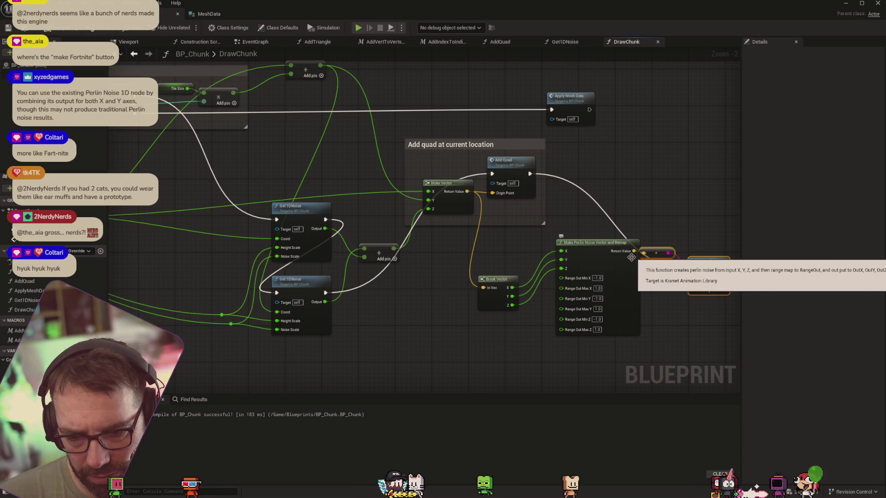
{"action": "left_click_drag", "start_coordinate": [562, 268], "coordinate": [525, 307]}
{"action": "left_click", "coordinate": [529, 302], "text": "alt"}
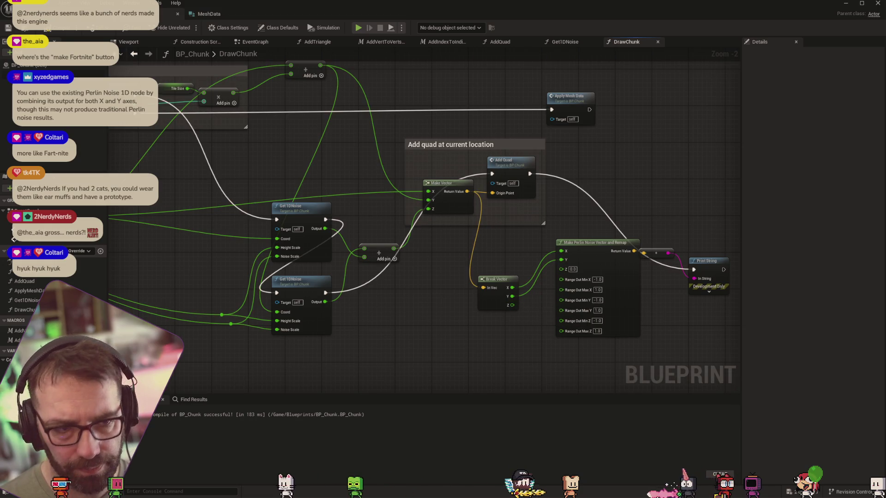
Step: Recheck the printed noise values in the level's Output Log
{"action": "key", "text": "ctrl+Tab"}
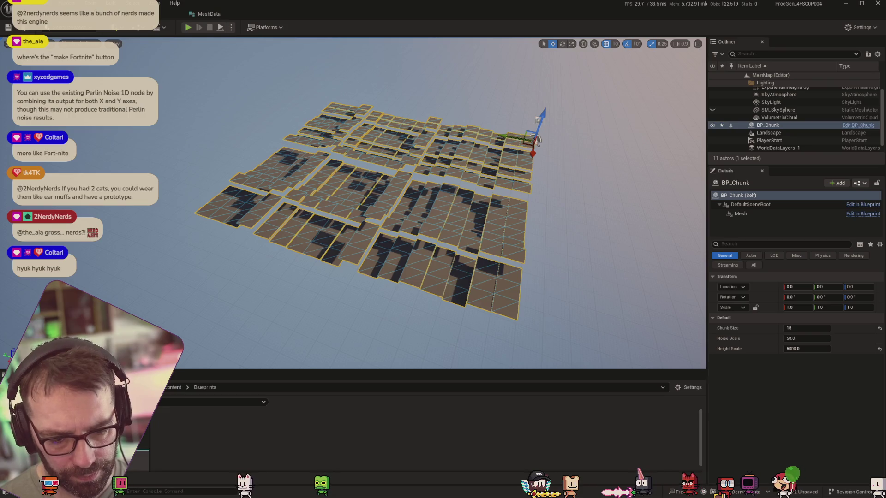
{"action": "key", "text": "grave"}
{"action": "left_click_drag", "start_coordinate": [873, 453], "coordinate": [873, 475]}
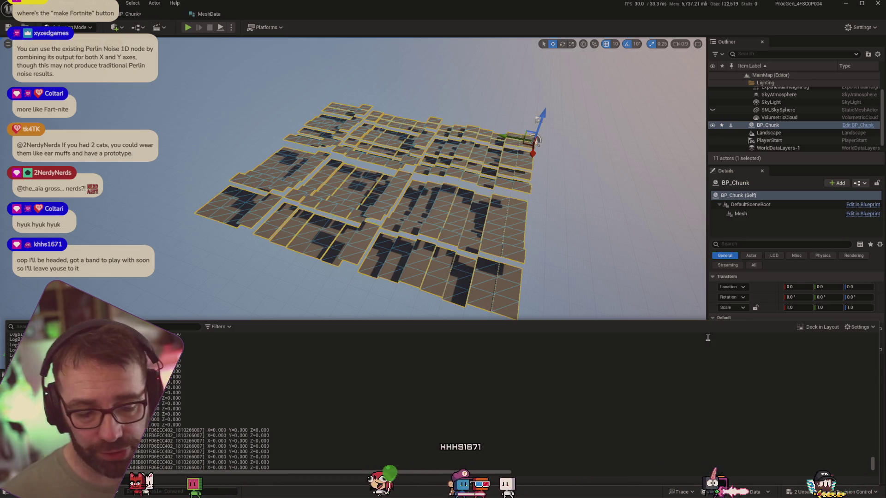
{"action": "left_click", "coordinate": [133, 13]}
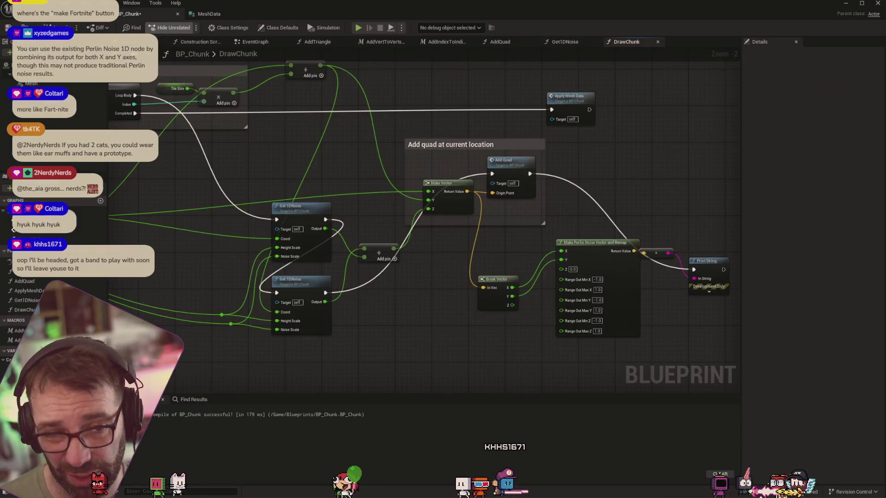
Step: Delete the Break Vector, Perlin noise and Print String test nodes from DrawChunk
{"action": "left_click_drag", "start_coordinate": [461, 363], "coordinate": [707, 260]}
{"action": "key", "text": "Delete"}
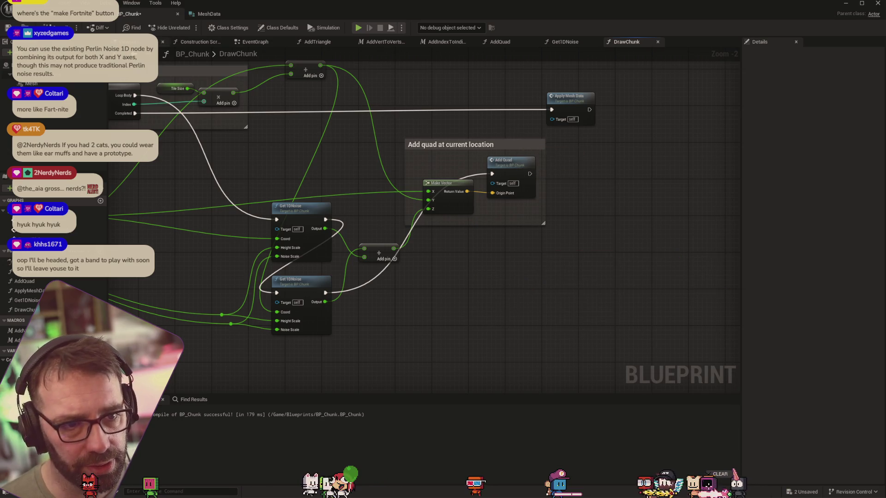
{"action": "double_click", "coordinate": [296, 211]}
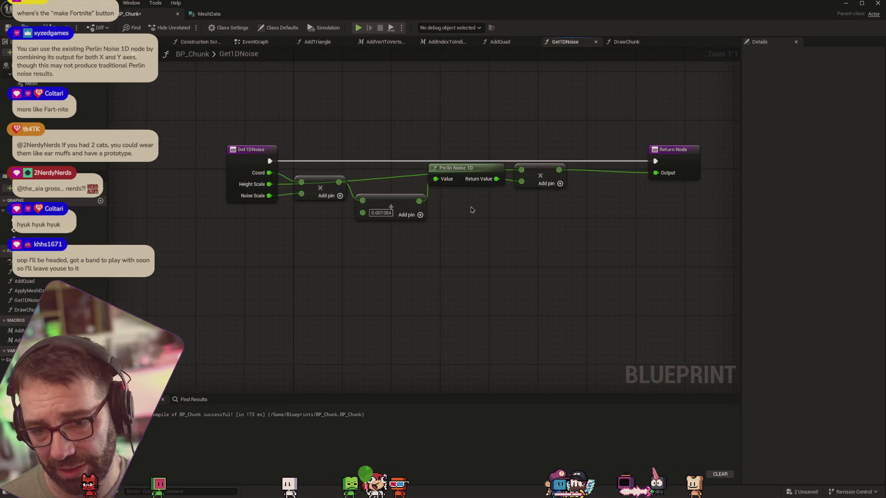
{"action": "key", "text": "Home"}
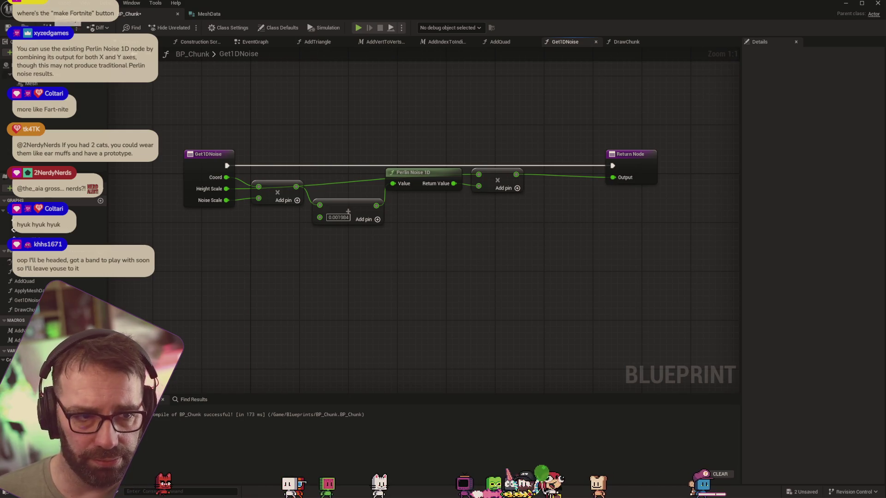
Step: Set the chunk's Noise Scale to 20.0 in the level Details panel
{"action": "key", "text": "ctrl+Tab"}
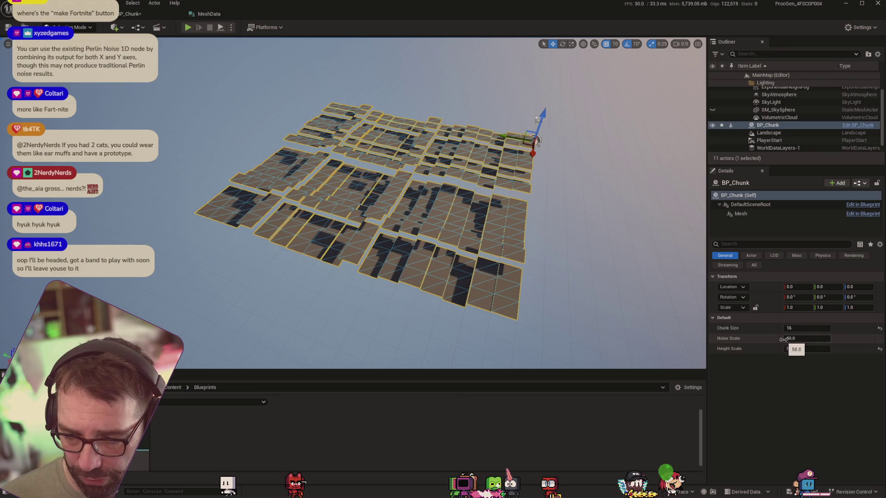
{"action": "left_click_drag", "start_coordinate": [784, 339], "coordinate": [805, 338]}
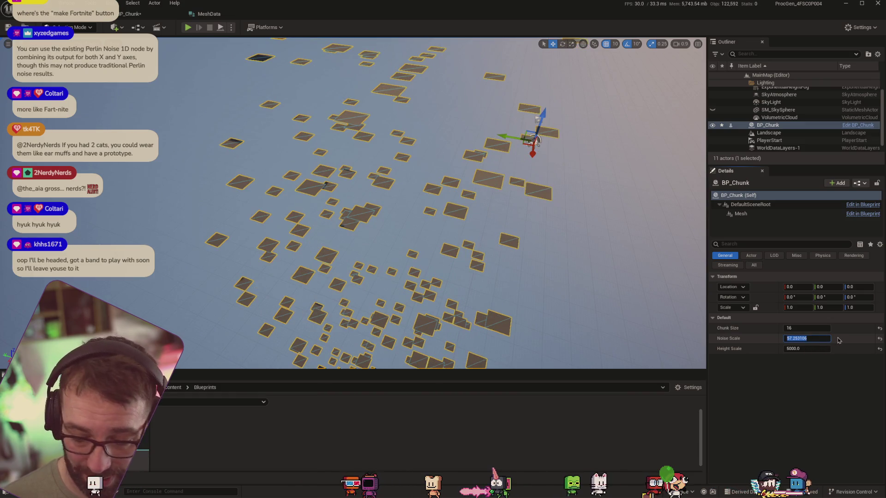
{"action": "type", "text": "67"}
{"action": "key", "text": "Return"}
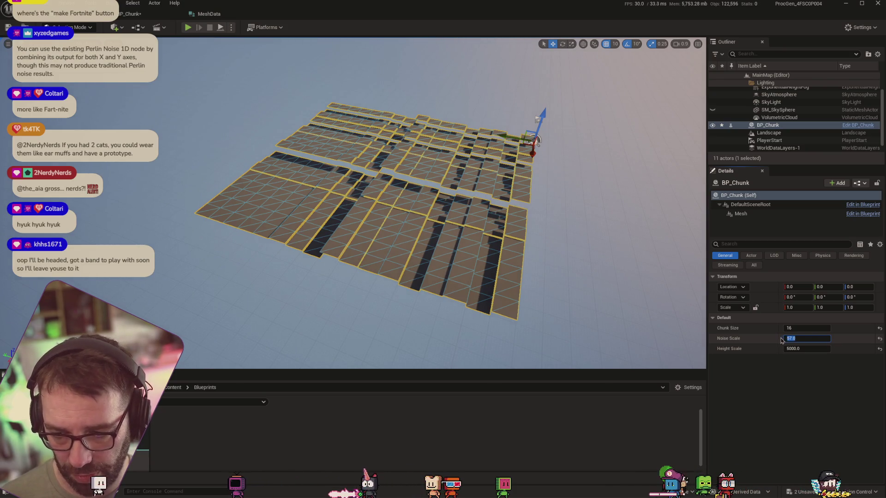
{"action": "mouse_move", "coordinate": [789, 339]}
{"action": "left_mouse_down"}
{"action": "mouse_move", "coordinate": [776, 340]}
{"action": "mouse_move", "coordinate": [816, 338]}
{"action": "left_mouse_up"}
{"action": "type", "text": "20"}
{"action": "key", "text": "Tab"}
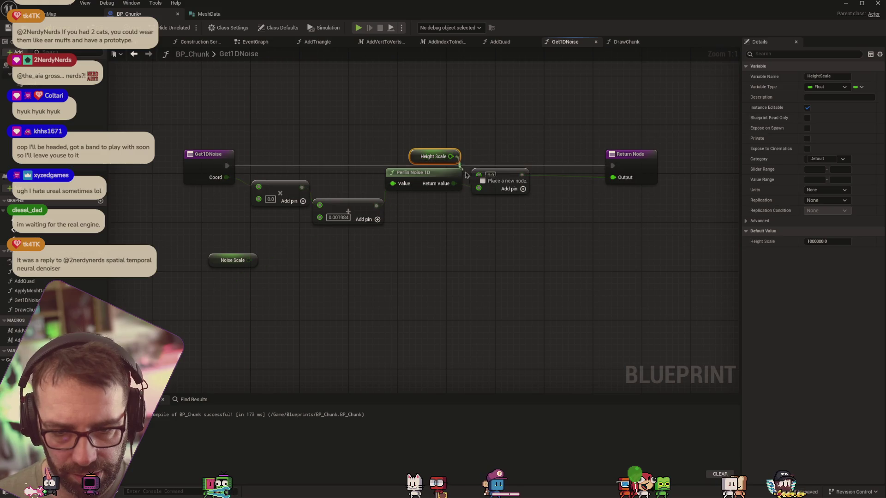
Step: Wire Height Scale and Noise Scale into Get1DNoise's multiplies, then create Get2DNoise with a Get1DNoise call
{"action": "left_click_drag", "start_coordinate": [481, 176], "coordinate": [479, 175]}
{"action": "mouse_move", "coordinate": [237, 256]}
{"action": "left_mouse_down"}
{"action": "mouse_move", "coordinate": [213, 194]}
{"action": "mouse_move", "coordinate": [258, 202]}
{"action": "left_mouse_up"}
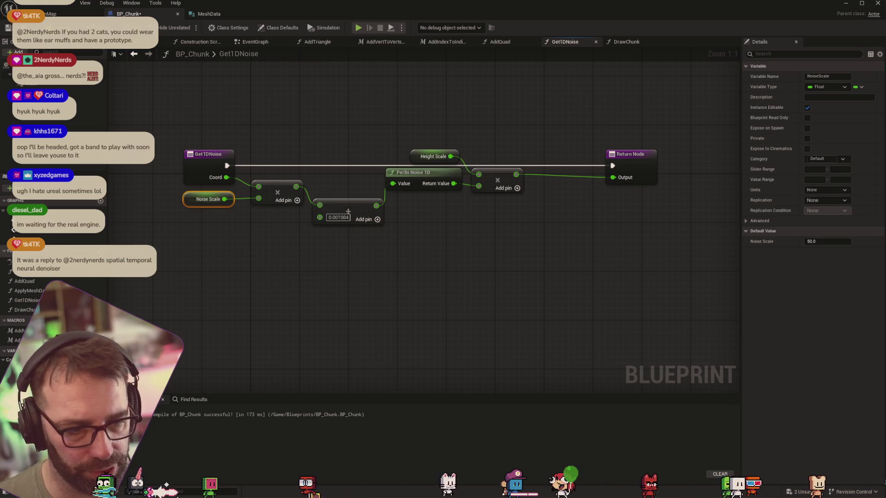
{"action": "left_click", "coordinate": [101, 250]}
{"action": "type", "text": "G"}
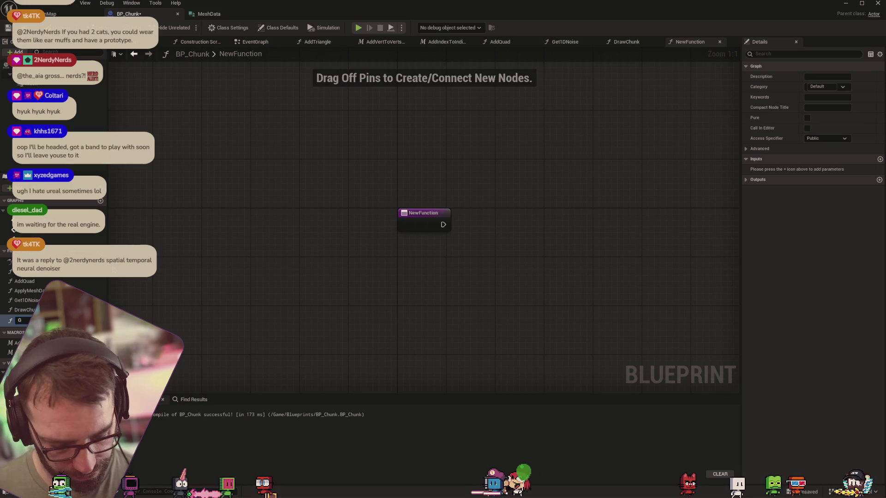
{"action": "type", "text": "et2"}
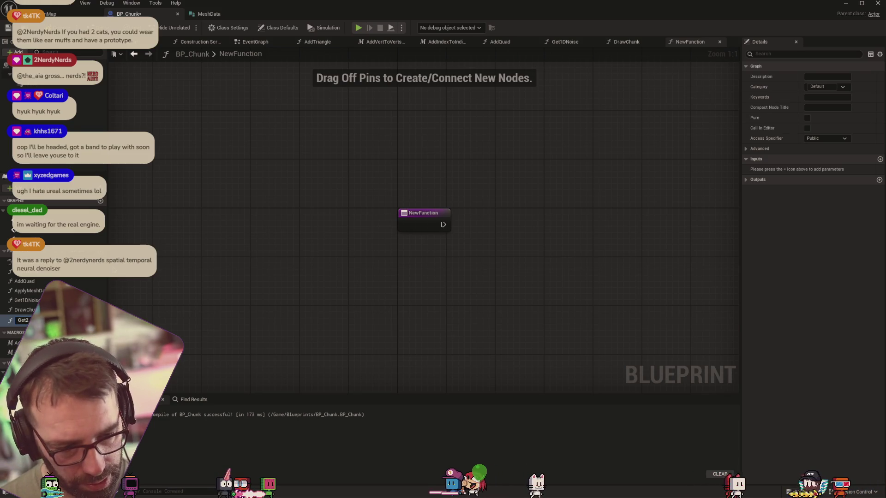
{"action": "type", "text": "DNoise"}
{"action": "key", "text": "Return"}
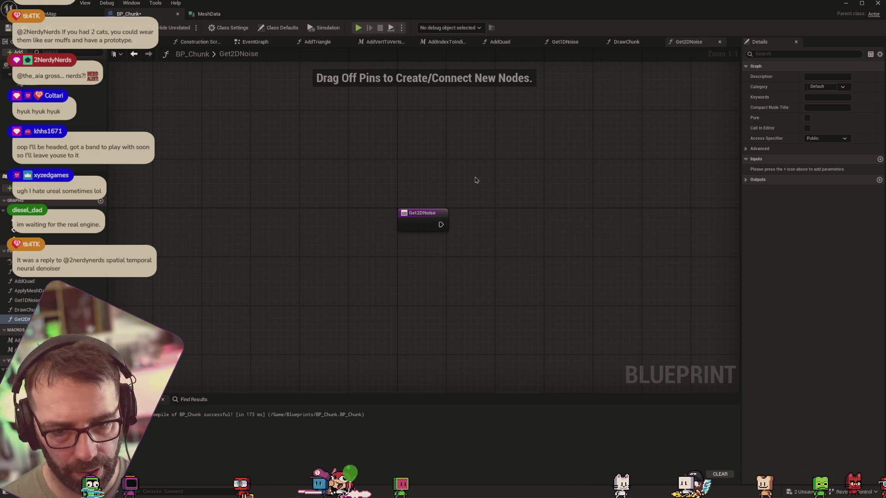
{"action": "mouse_move", "coordinate": [37, 300]}
{"action": "left_mouse_down"}
{"action": "mouse_move", "coordinate": [261, 247]}
{"action": "mouse_move", "coordinate": [503, 211]}
{"action": "left_mouse_up"}
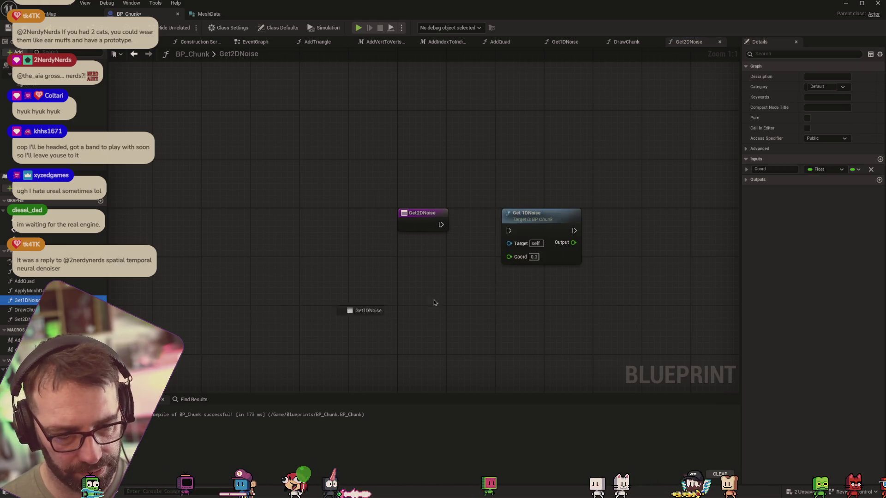
Step: Place a second Get1DNoise call and add a float input named X to Get2DNoise
{"action": "left_click_drag", "start_coordinate": [434, 303], "coordinate": [521, 281]}
{"action": "left_click", "coordinate": [414, 226]}
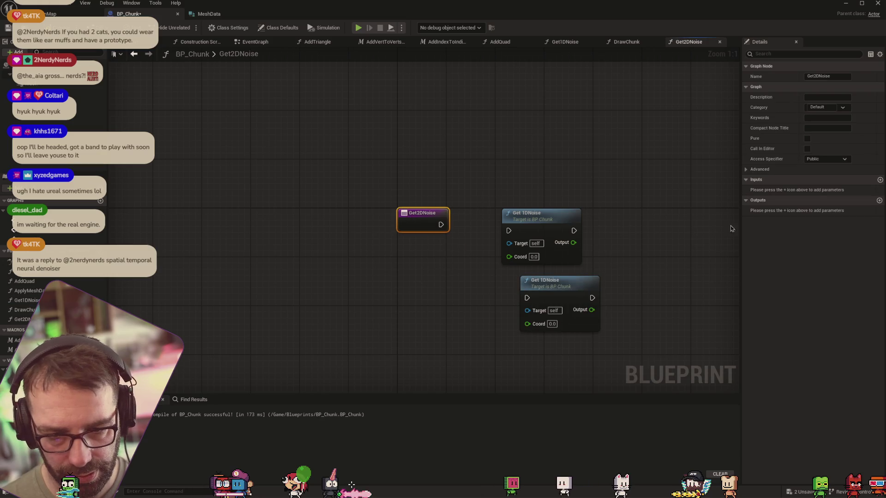
{"action": "left_click", "coordinate": [880, 180]}
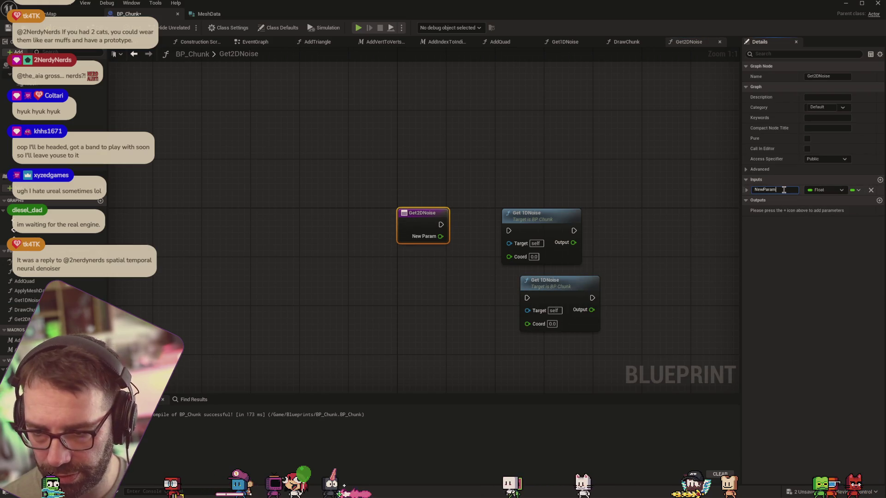
{"action": "left_click", "coordinate": [784, 190]}
{"action": "key", "text": "BackSpace"}
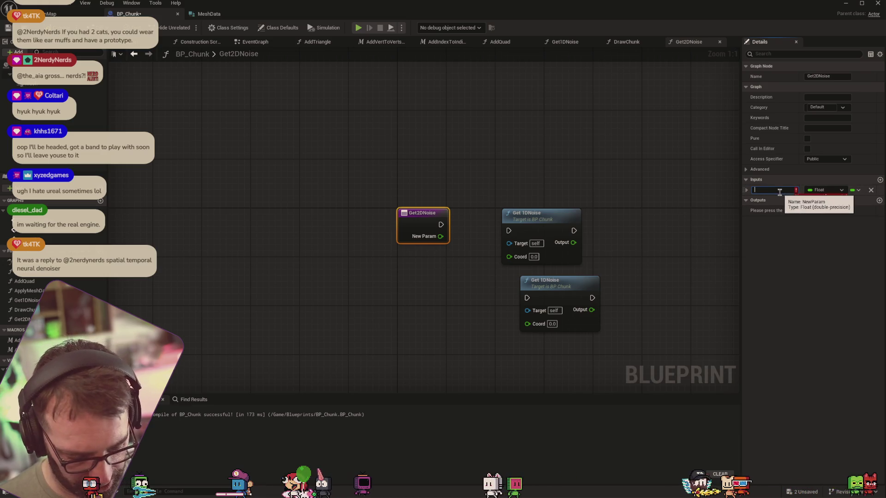
{"action": "type", "text": "X"}
{"action": "key", "text": "Return"}
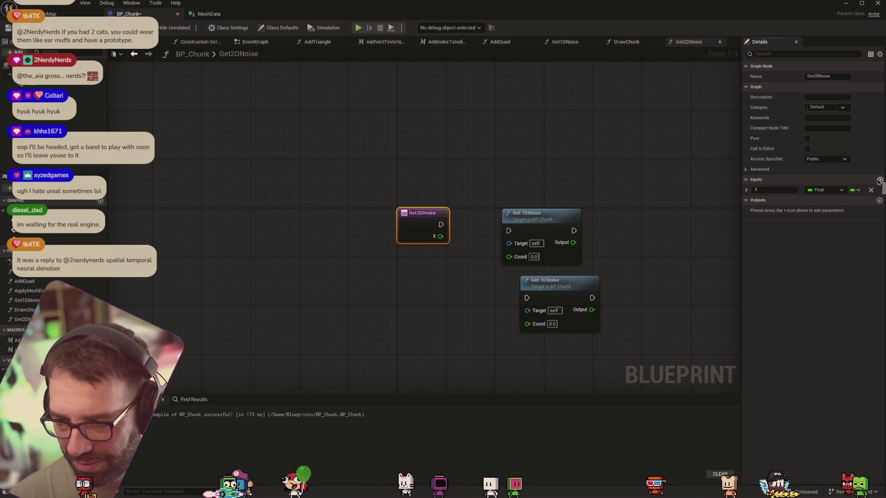
Step: Add a float input Y and wire X and Y into each Get 1DNoise Coord
{"action": "left_click", "coordinate": [880, 179]}
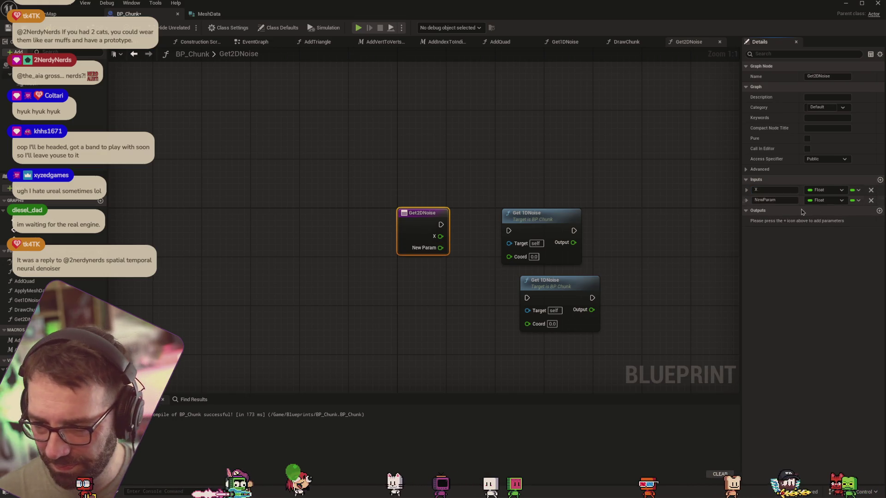
{"action": "left_click", "coordinate": [764, 199]}
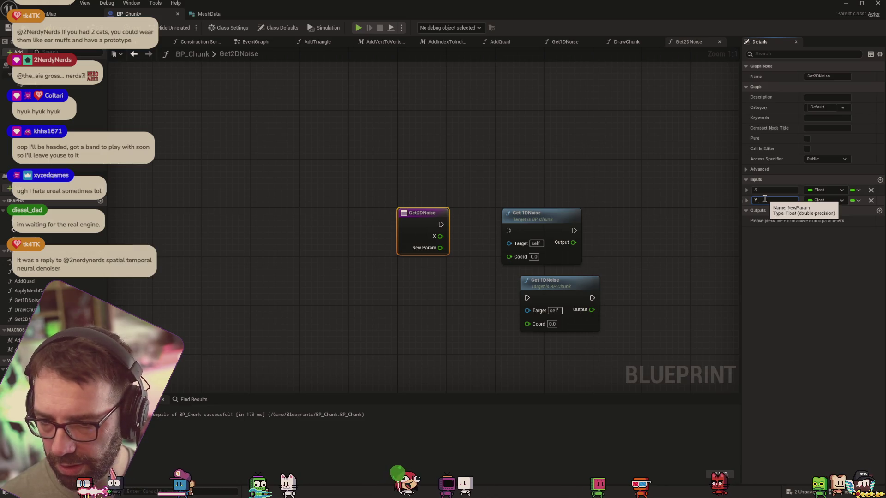
{"action": "type", "text": "Y"}
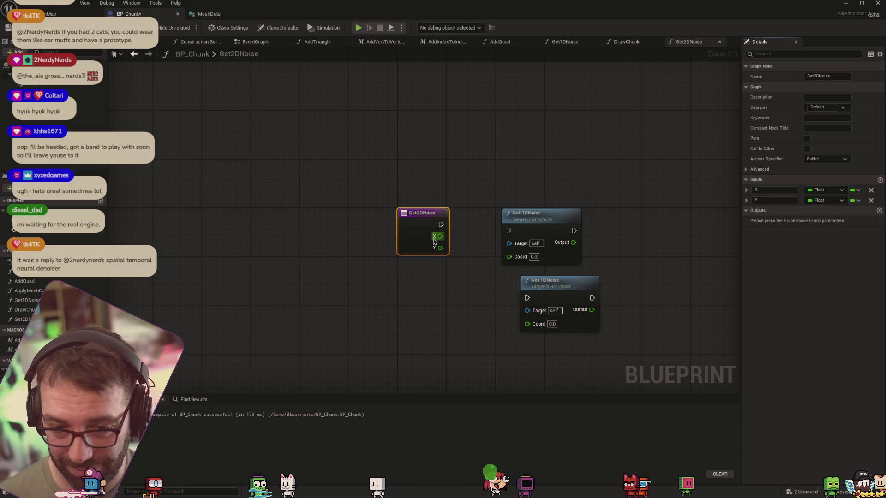
{"action": "mouse_move", "coordinate": [440, 237]}
{"action": "left_mouse_down"}
{"action": "mouse_move", "coordinate": [509, 256]}
{"action": "mouse_move", "coordinate": [509, 301]}
{"action": "mouse_move", "coordinate": [527, 324]}
{"action": "left_mouse_up"}
{"action": "left_click_drag", "start_coordinate": [572, 255], "coordinate": [517, 252]}
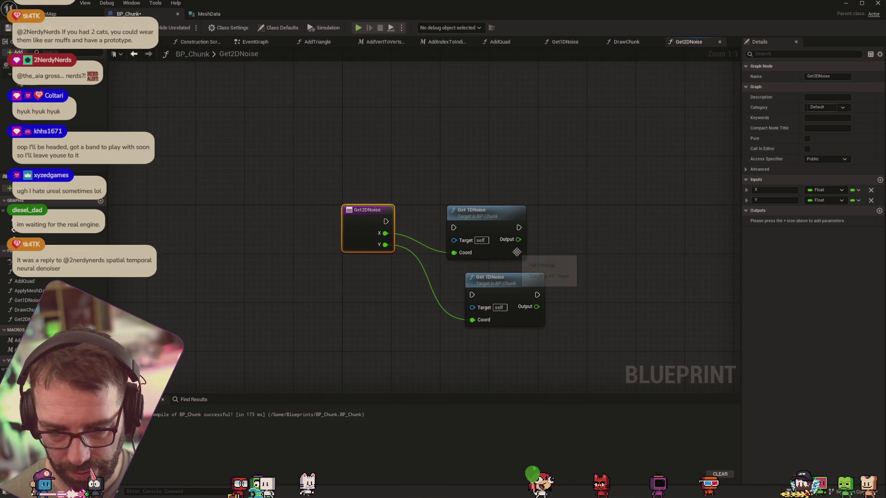
Step: Give Get2DNoise's return node a float Output and move it clear of the calls
{"action": "left_click", "coordinate": [880, 212]}
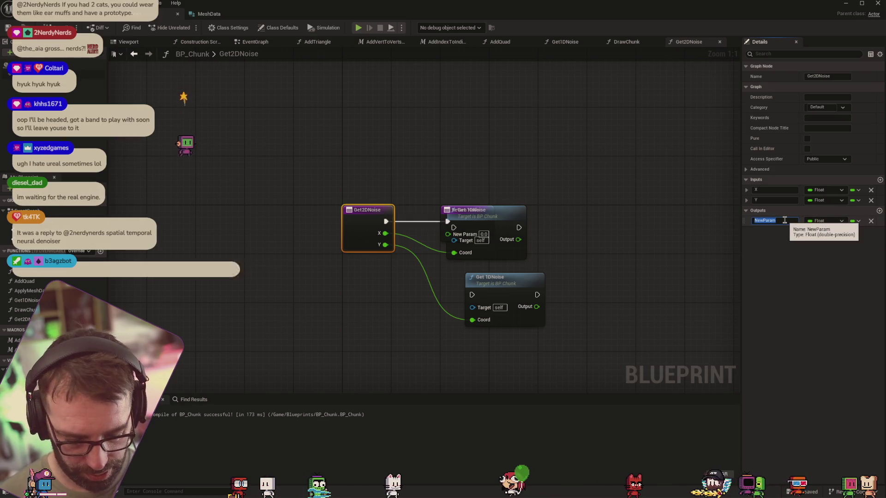
{"action": "type", "text": "Out"}
{"action": "key", "text": "Return"}
{"action": "left_click", "coordinate": [834, 221]}
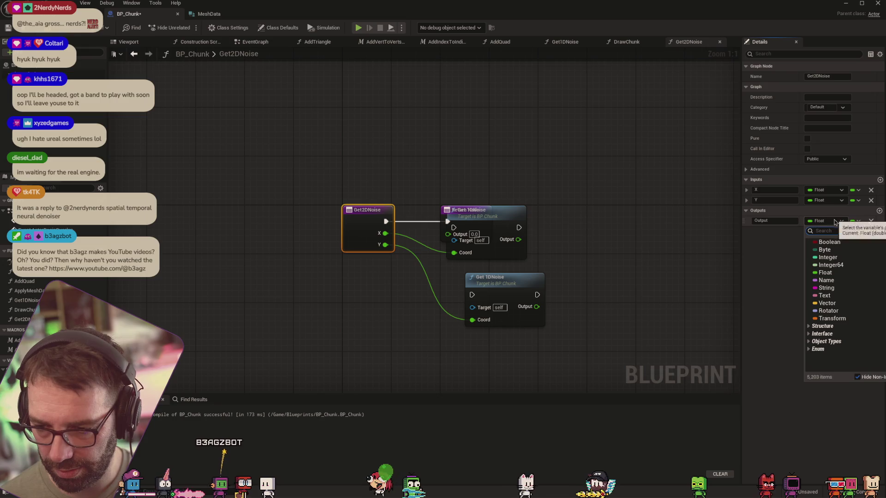
{"action": "left_click", "coordinate": [781, 272]}
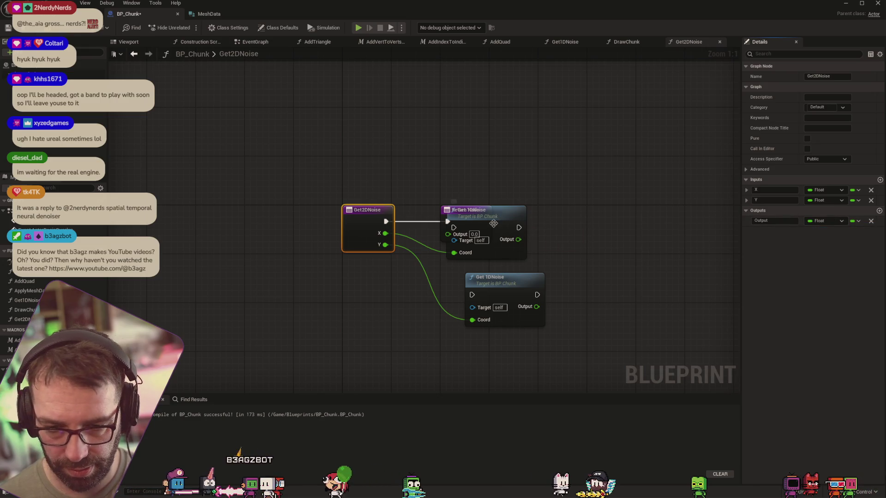
{"action": "mouse_move", "coordinate": [447, 211]}
{"action": "left_mouse_down"}
{"action": "mouse_move", "coordinate": [454, 158]}
{"action": "mouse_move", "coordinate": [443, 154]}
{"action": "mouse_move", "coordinate": [584, 164]}
{"action": "mouse_move", "coordinate": [650, 212]}
{"action": "left_mouse_up"}
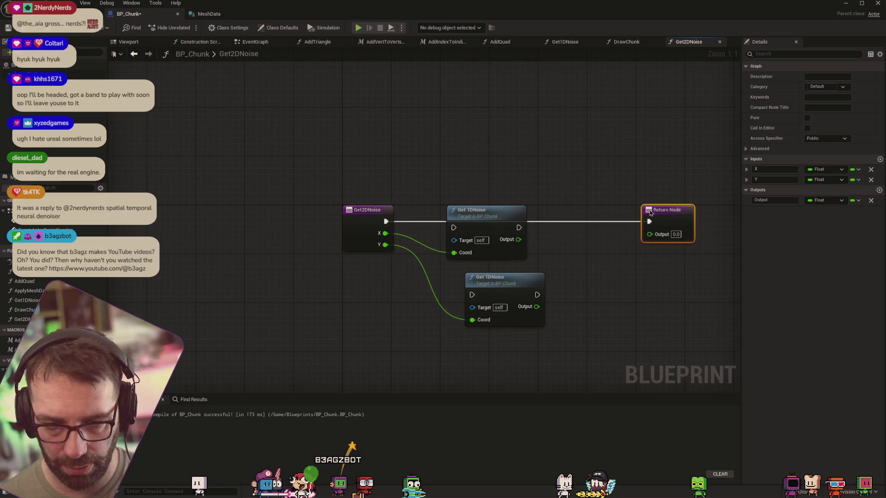
{"action": "left_click", "coordinate": [626, 42]}
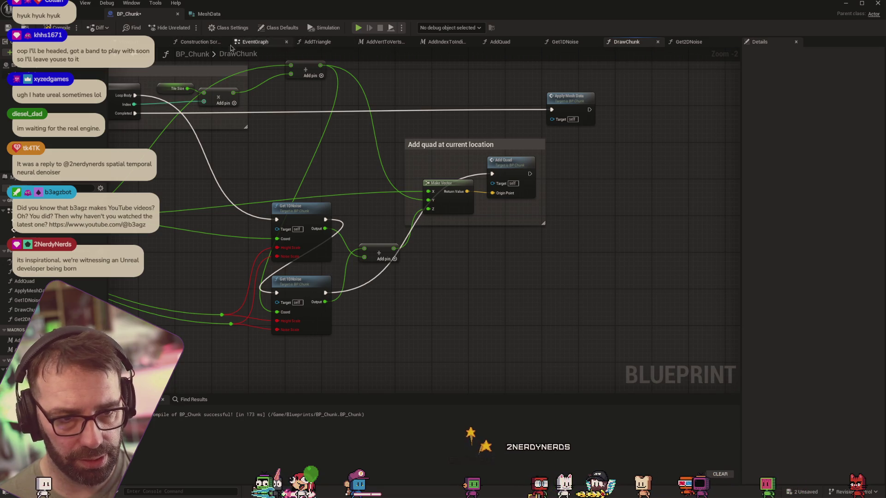
Step: Sum both Get 1DNoise outputs with an Add node in Get2DNoise
{"action": "left_click", "coordinate": [256, 41]}
{"action": "left_click", "coordinate": [317, 41]}
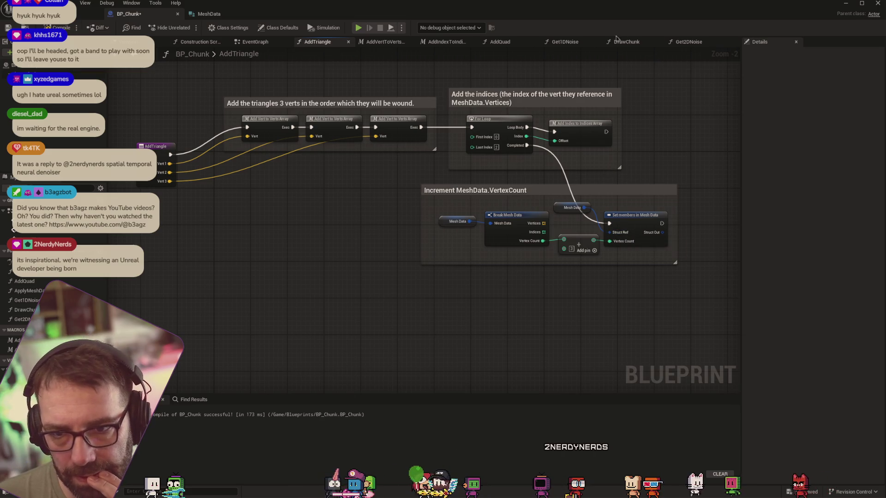
{"action": "left_click", "coordinate": [683, 42]}
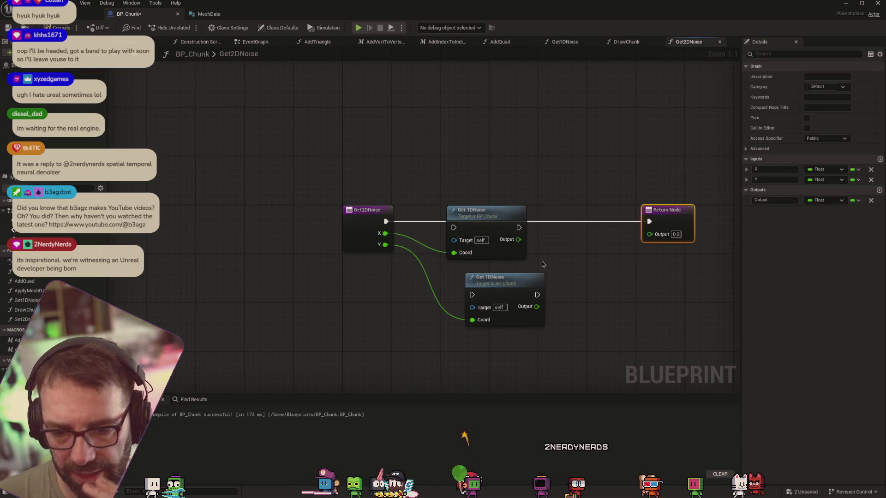
{"action": "mouse_move", "coordinate": [519, 247]}
{"action": "left_mouse_down"}
{"action": "mouse_move", "coordinate": [569, 256]}
{"action": "mouse_move", "coordinate": [585, 279]}
{"action": "left_mouse_up"}
{"action": "type", "text": "add"}
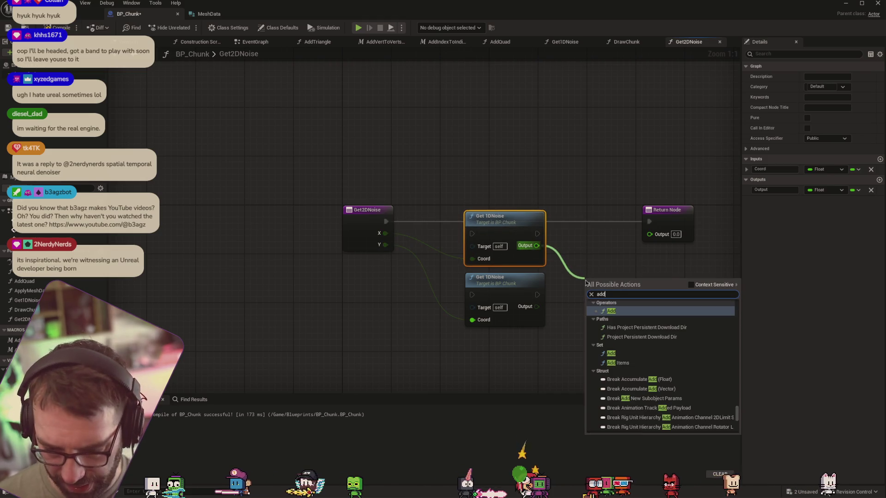
{"action": "key", "text": "Return"}
{"action": "mouse_move", "coordinate": [537, 307]}
{"action": "left_mouse_down"}
{"action": "mouse_move", "coordinate": [540, 313]}
{"action": "mouse_move", "coordinate": [589, 290]}
{"action": "left_mouse_up"}
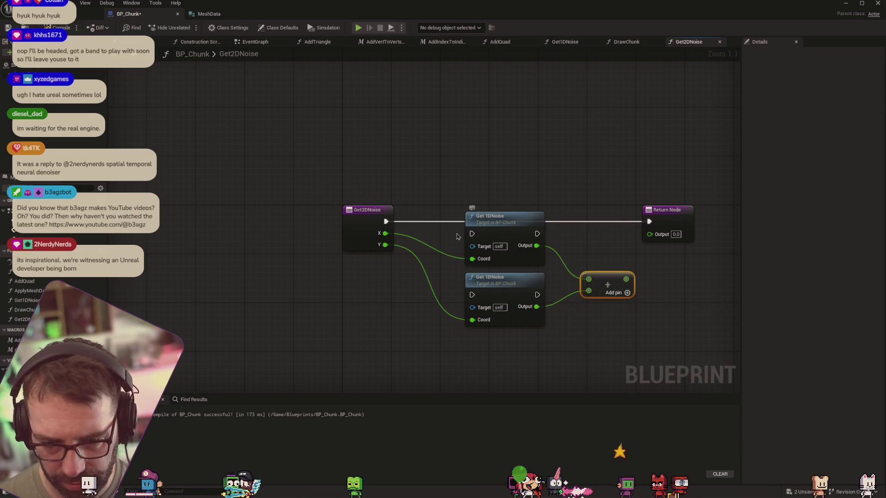
Step: Chain execution from the entry through both Get 1DNoise calls to the return, then compile
{"action": "left_click_drag", "start_coordinate": [537, 234], "coordinate": [472, 295]}
{"action": "mouse_move", "coordinate": [540, 295]}
{"action": "left_mouse_down"}
{"action": "mouse_move", "coordinate": [646, 246]}
{"action": "mouse_move", "coordinate": [651, 227]}
{"action": "left_mouse_up"}
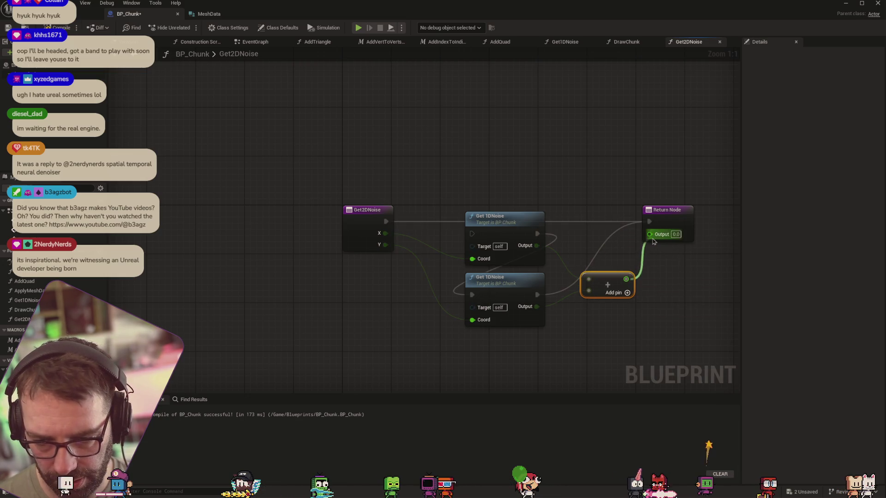
{"action": "left_click_drag", "start_coordinate": [386, 222], "coordinate": [472, 234]}
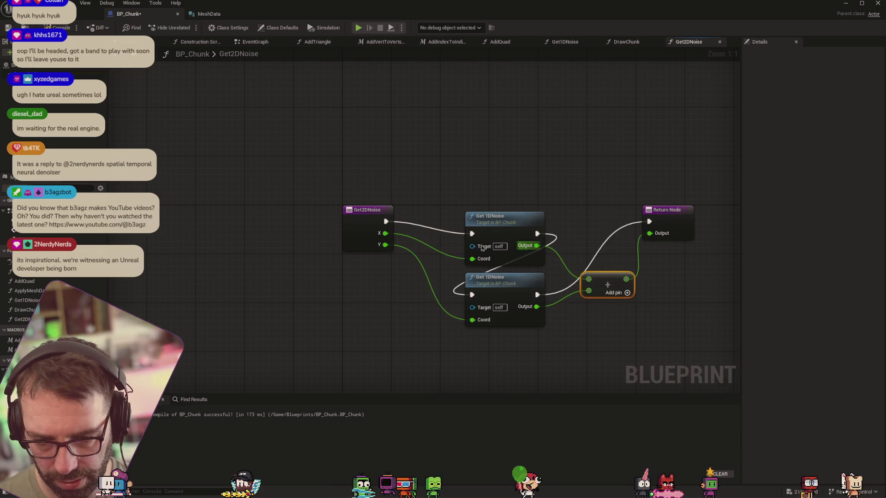
{"action": "key", "text": "F7"}
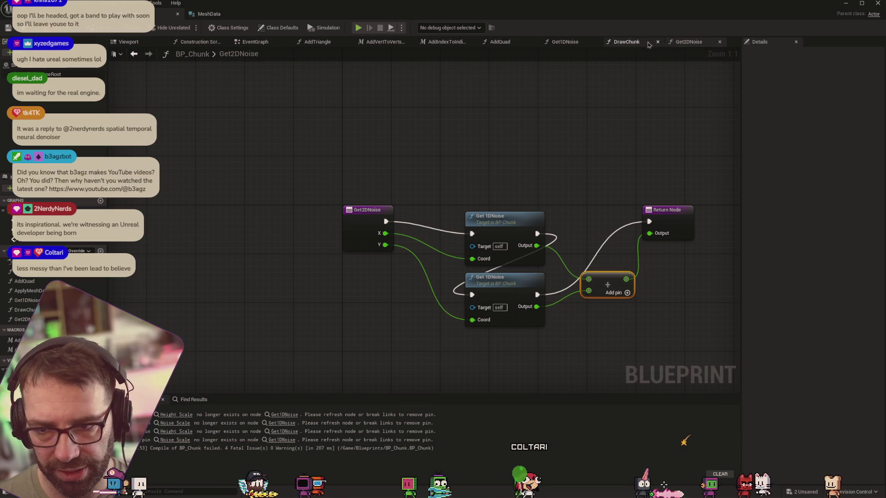
Step: Delete the broken Get 1DNoise nodes and their Add node from DrawChunk
{"action": "left_click", "coordinate": [626, 41]}
{"action": "left_click_drag", "start_coordinate": [341, 287], "coordinate": [461, 275]}
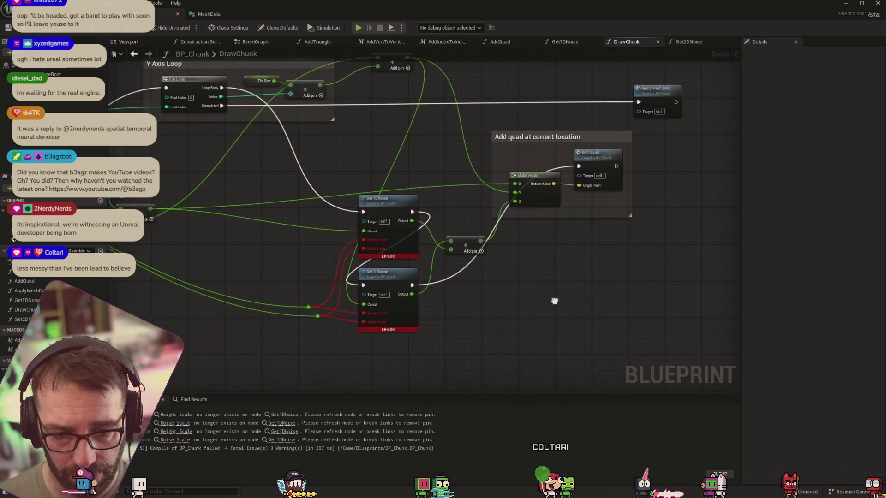
{"action": "left_click_drag", "start_coordinate": [383, 184], "coordinate": [500, 365]}
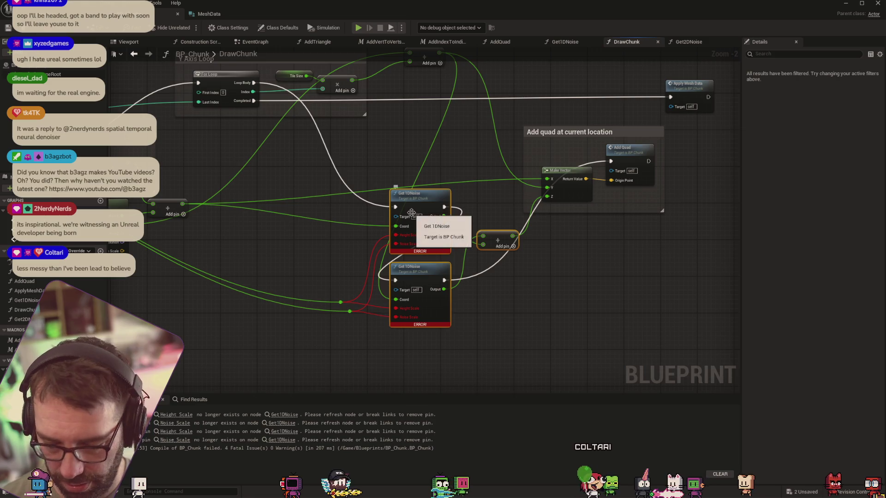
{"action": "key", "text": "Delete"}
Step: Connect the Y Axis Loop's Loop Body to Add Quad and recompile BP_Chunk
{"action": "left_click_drag", "start_coordinate": [397, 279], "coordinate": [499, 249]}
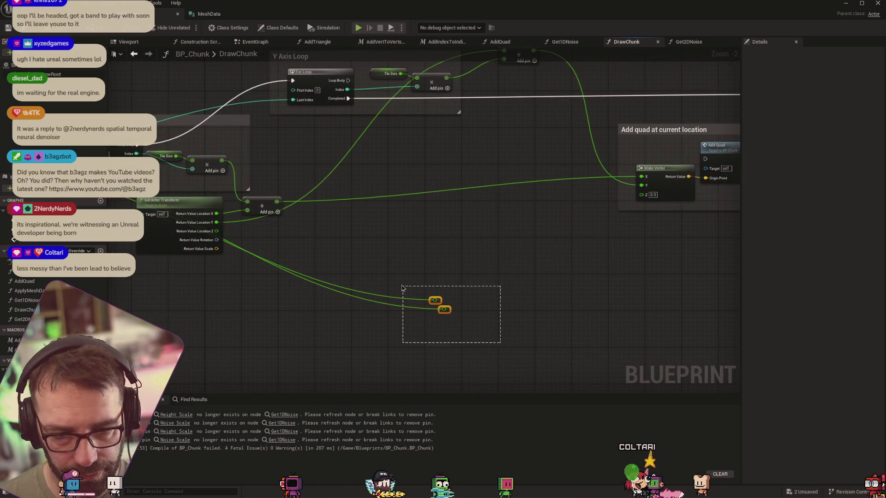
{"action": "mouse_move", "coordinate": [401, 288]}
{"action": "left_mouse_down"}
{"action": "mouse_move", "coordinate": [619, 283]}
{"action": "mouse_move", "coordinate": [590, 294]}
{"action": "mouse_move", "coordinate": [369, 301]}
{"action": "left_mouse_up"}
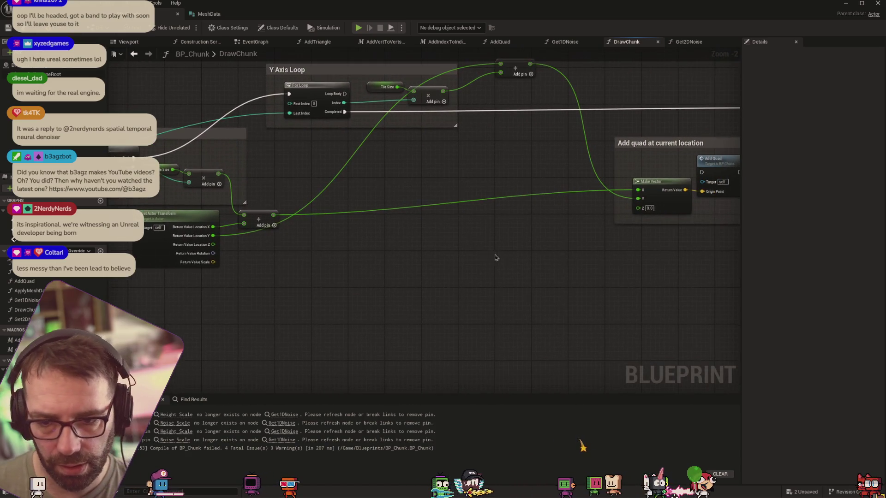
{"action": "left_click_drag", "start_coordinate": [516, 266], "coordinate": [450, 298]}
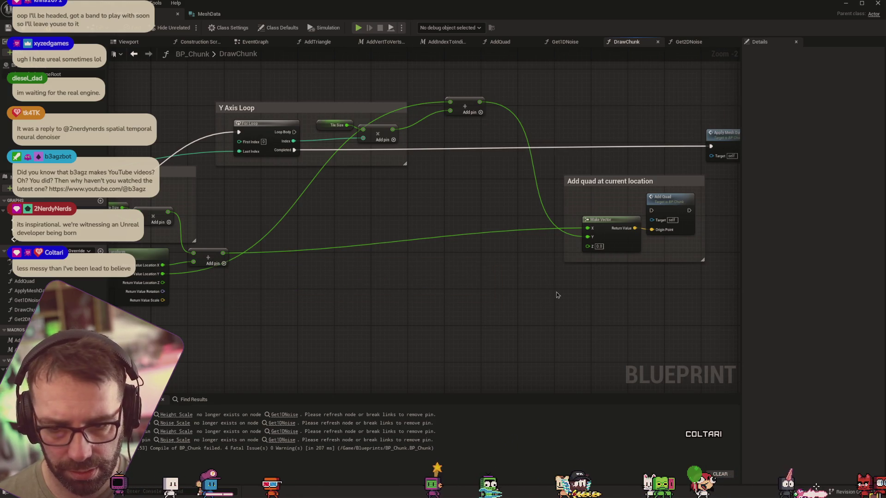
{"action": "left_click_drag", "start_coordinate": [557, 296], "coordinate": [525, 288]}
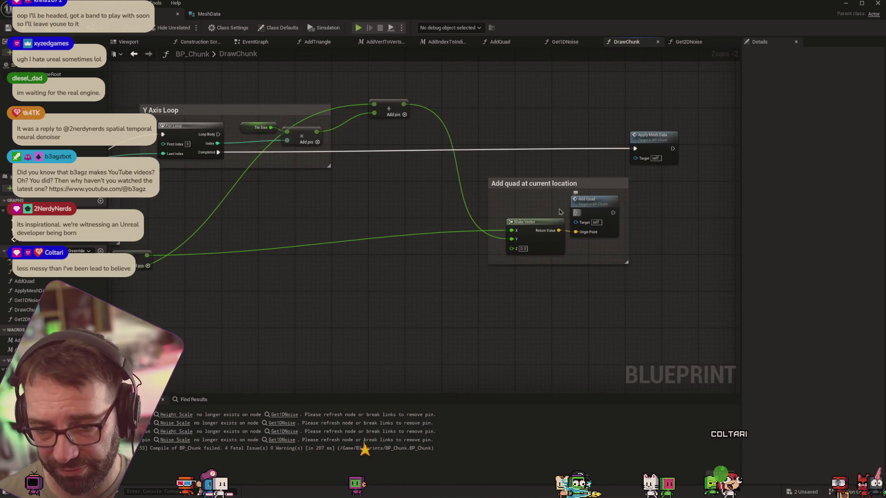
{"action": "left_click_drag", "start_coordinate": [341, 234], "coordinate": [554, 220]}
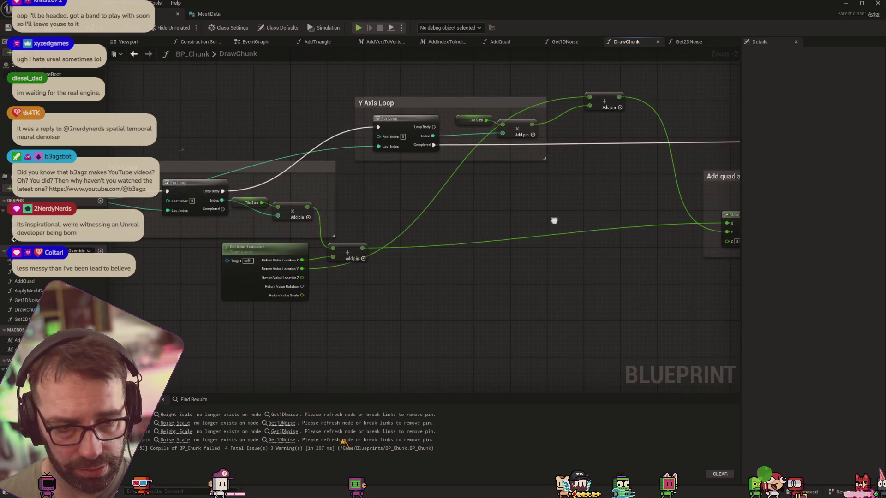
{"action": "left_click_drag", "start_coordinate": [310, 213], "coordinate": [507, 219]}
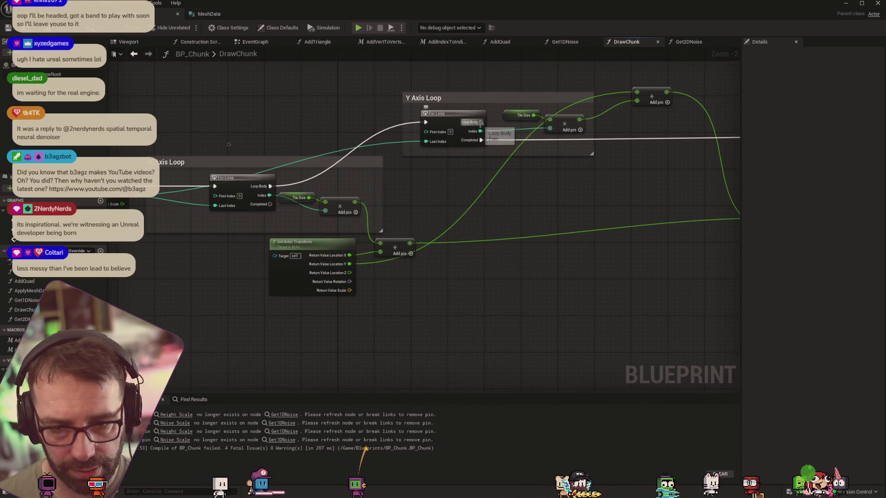
{"action": "mouse_move", "coordinate": [498, 149]}
{"action": "left_mouse_down"}
{"action": "mouse_move", "coordinate": [272, 144]}
{"action": "mouse_move", "coordinate": [449, 145]}
{"action": "mouse_move", "coordinate": [568, 234]}
{"action": "mouse_move", "coordinate": [612, 194]}
{"action": "left_mouse_up"}
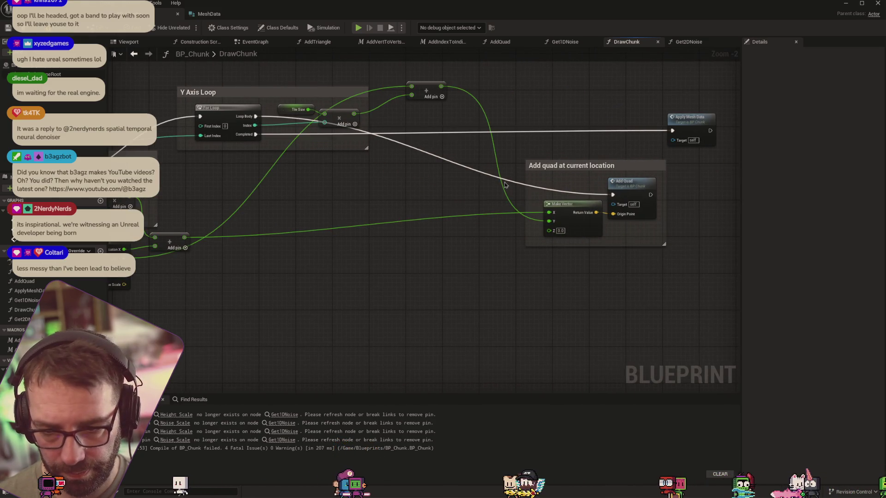
{"action": "key", "text": "F7"}
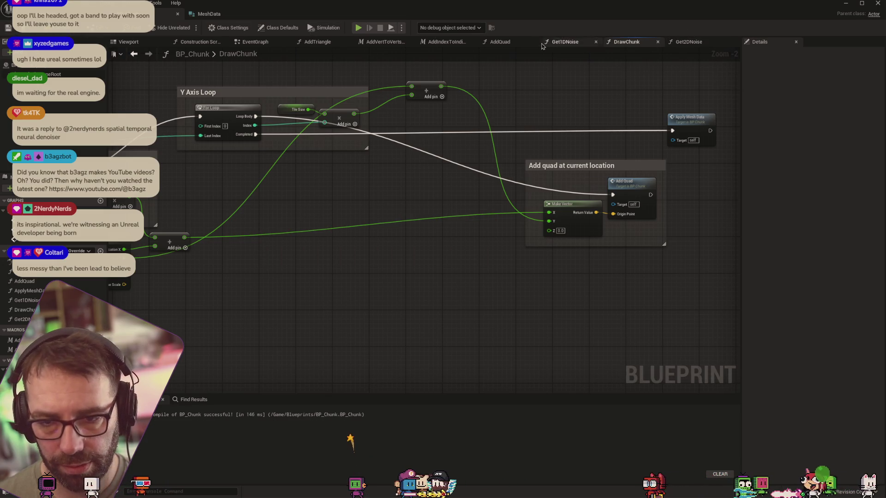
Step: Look over the AddQuad and AddTriangle graphs, then bring up the AddVertToVertsArray macro
{"action": "left_click", "coordinate": [513, 44]}
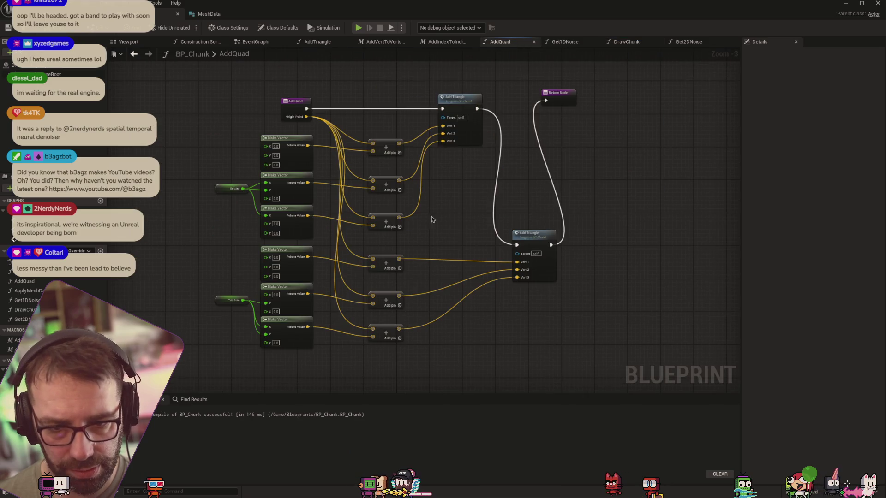
{"action": "left_click_drag", "start_coordinate": [456, 229], "coordinate": [491, 199]}
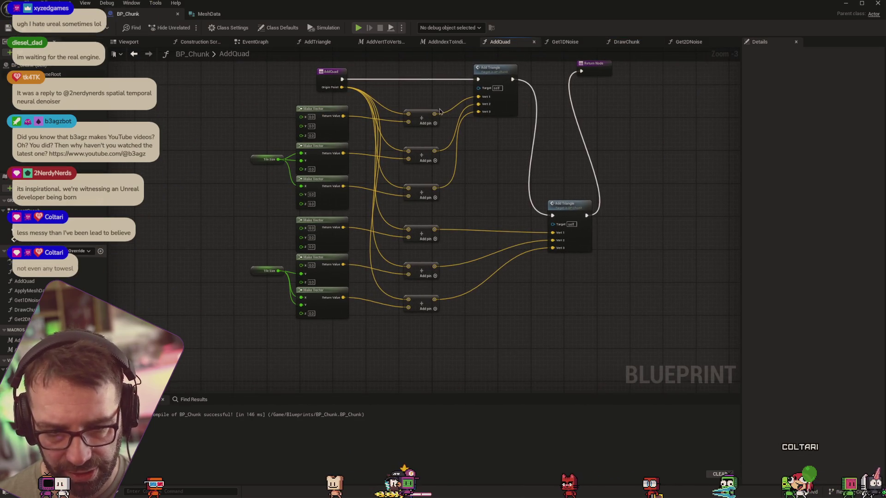
{"action": "left_click_drag", "start_coordinate": [491, 161], "coordinate": [492, 211]}
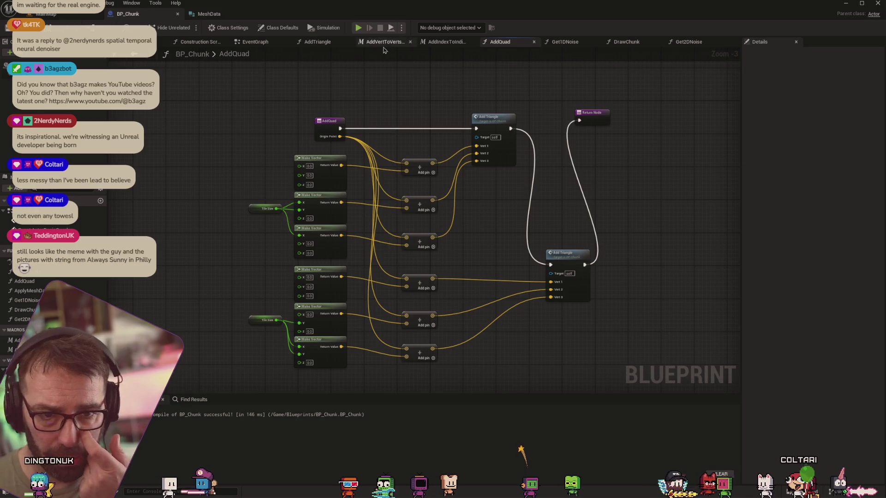
{"action": "left_click", "coordinate": [318, 42]}
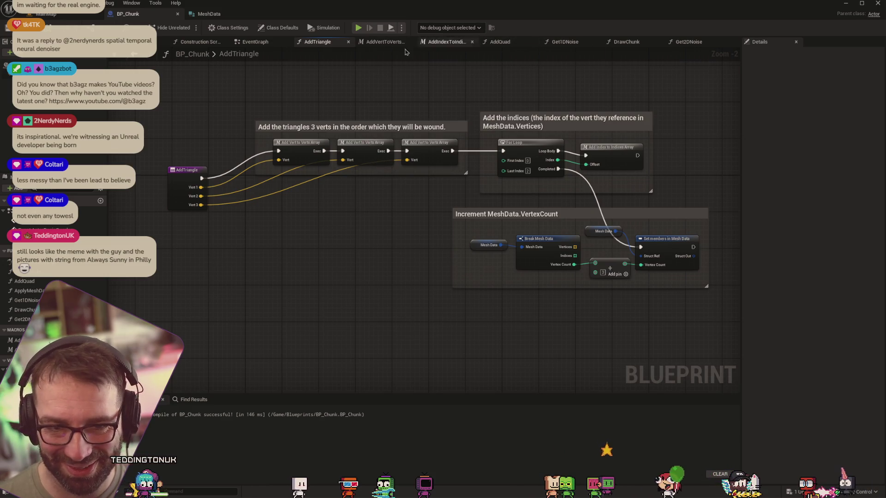
{"action": "left_click", "coordinate": [383, 42]}
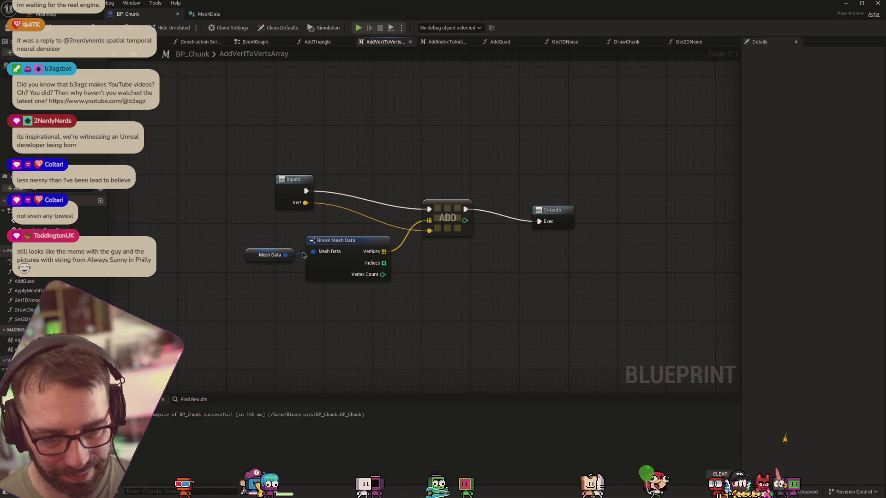
{"action": "mouse_move", "coordinate": [324, 205]}
{"action": "left_mouse_down"}
{"action": "mouse_move", "coordinate": [200, 199]}
{"action": "mouse_move", "coordinate": [250, 157]}
{"action": "left_mouse_up"}
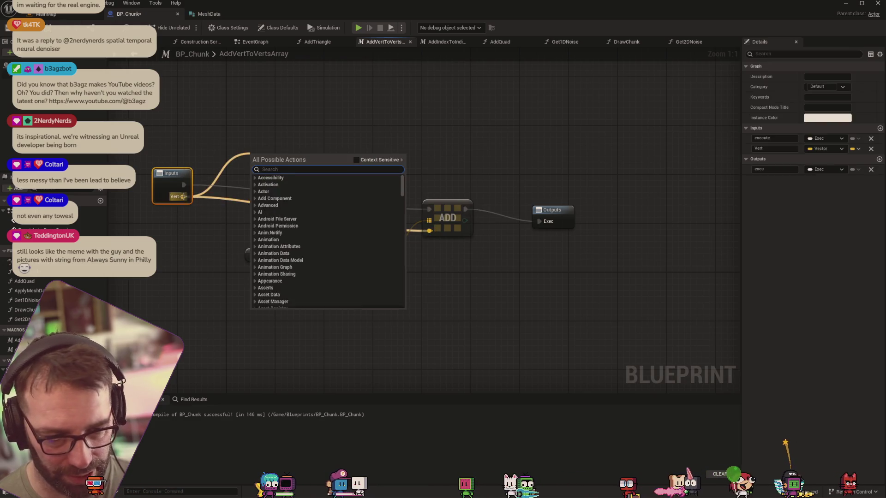
Step: Break the Vert-to-ADD link and split the Vert pin into X, Y and Z
{"action": "key", "text": "Escape"}
{"action": "right_click", "coordinate": [182, 197]}
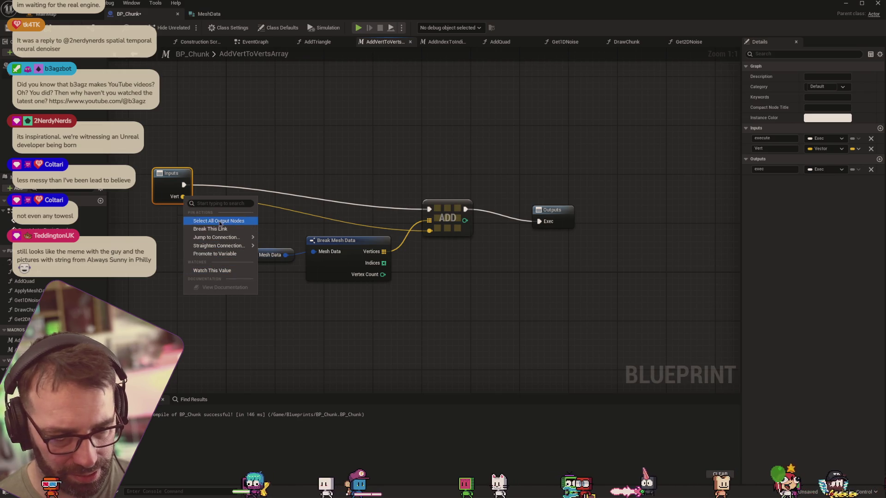
{"action": "mouse_move", "coordinate": [200, 240]}
{"action": "right_click", "coordinate": [182, 197]}
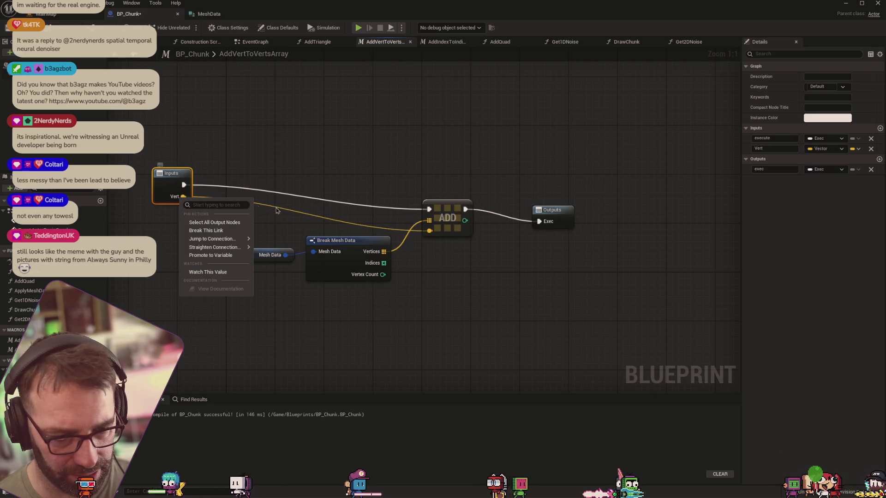
{"action": "left_click", "coordinate": [357, 224]}
{"action": "left_click", "coordinate": [354, 226], "text": "alt"}
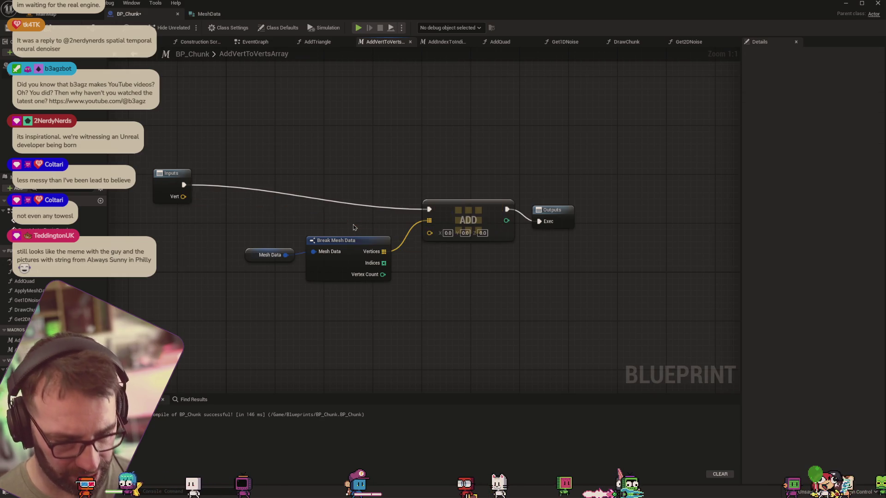
{"action": "right_click", "coordinate": [190, 203]}
{"action": "left_click", "coordinate": [209, 214]}
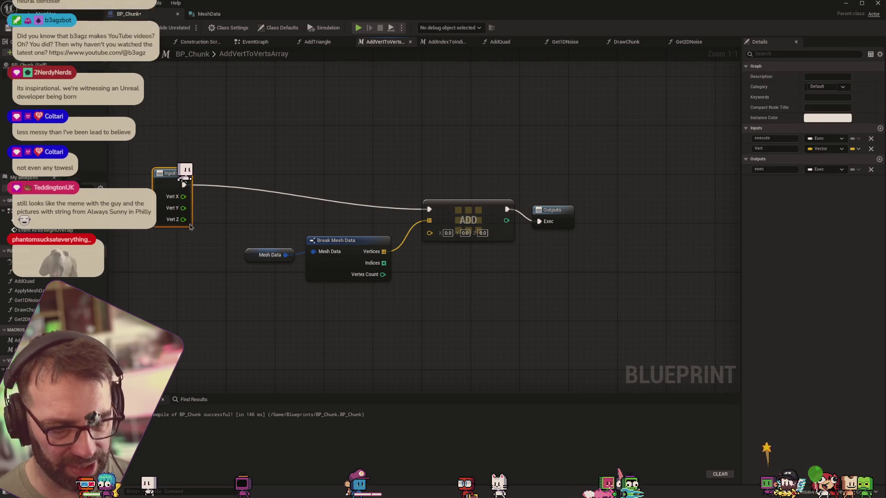
Step: Add a Get 2DNoise call fed by Vert X and Vert Y
{"action": "right_click", "coordinate": [244, 147]}
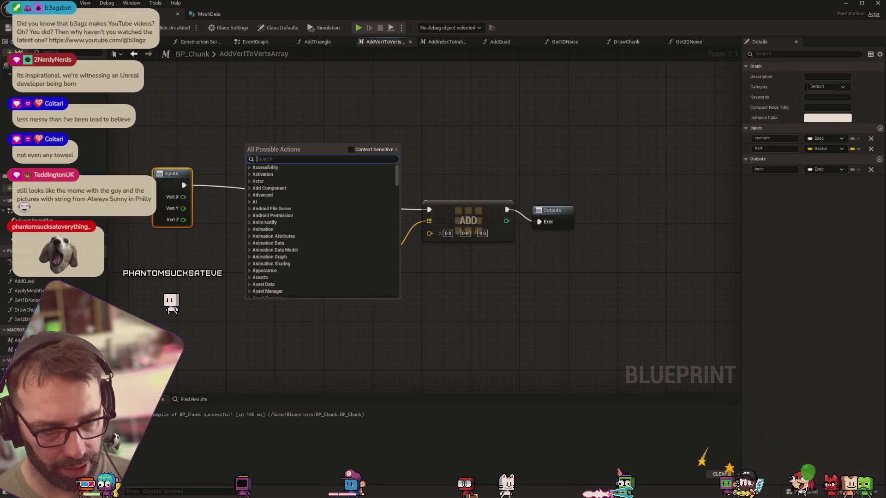
{"action": "key", "text": "Escape"}
{"action": "mouse_move", "coordinate": [21, 320]}
{"action": "left_mouse_down"}
{"action": "mouse_move", "coordinate": [244, 176]}
{"action": "mouse_move", "coordinate": [283, 131]}
{"action": "left_mouse_up"}
{"action": "mouse_move", "coordinate": [183, 197]}
{"action": "left_mouse_down"}
{"action": "mouse_move", "coordinate": [259, 174]}
{"action": "mouse_move", "coordinate": [222, 194]}
{"action": "mouse_move", "coordinate": [258, 186]}
{"action": "left_mouse_up"}
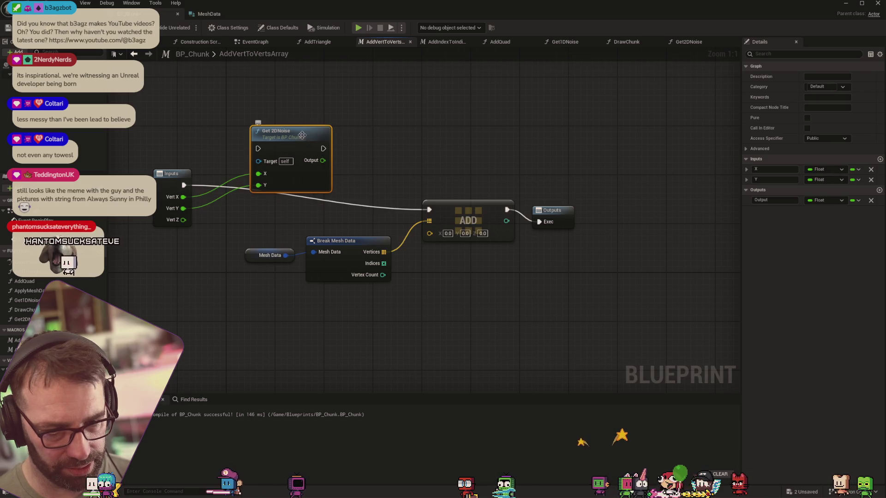
{"action": "left_click_drag", "start_coordinate": [281, 131], "coordinate": [263, 108]}
Step: Add a Make Vector node taking Get 2DNoise's Output as its Z
{"action": "right_click", "coordinate": [351, 159]}
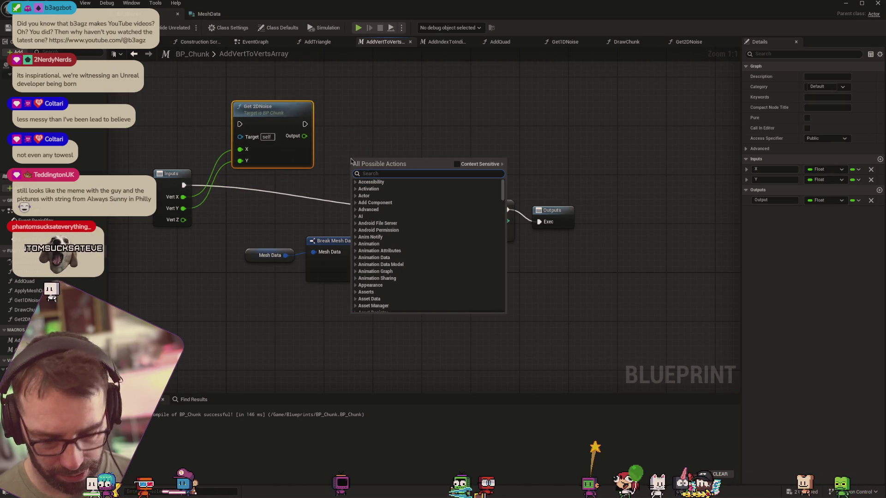
{"action": "type", "text": "make vector"}
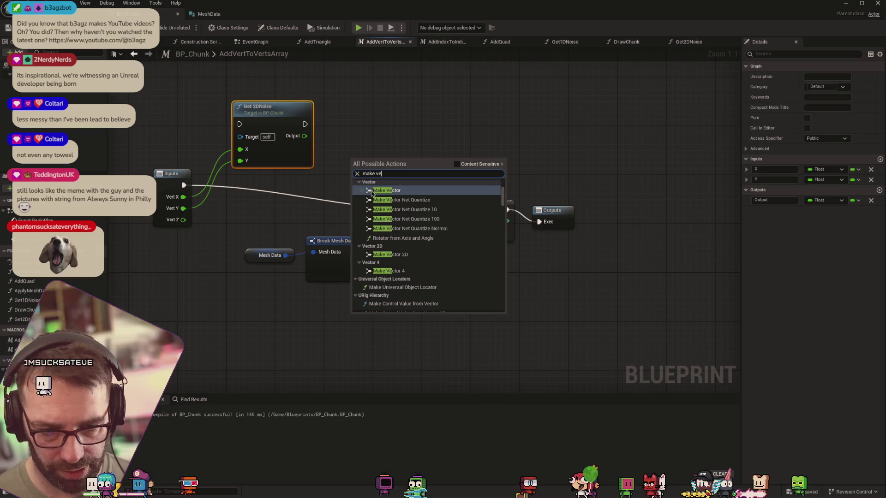
{"action": "key", "text": "Return"}
{"action": "left_click_drag", "start_coordinate": [187, 224], "coordinate": [349, 197]}
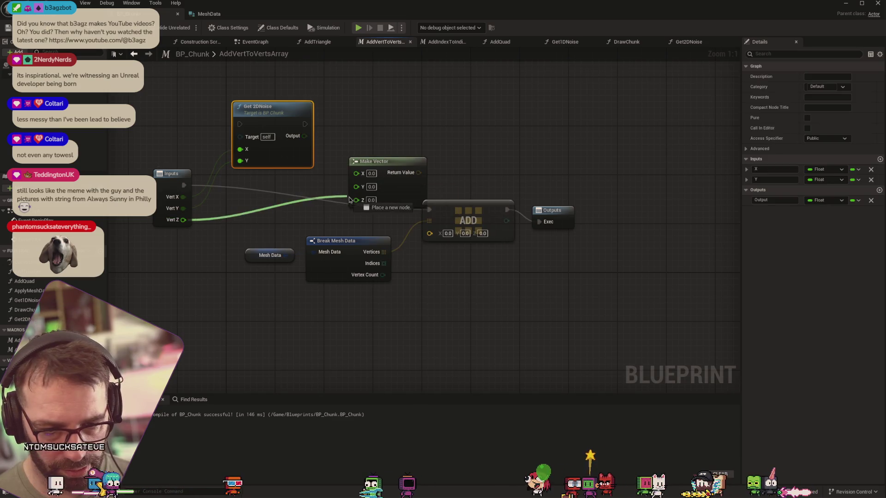
{"action": "key", "text": "Escape"}
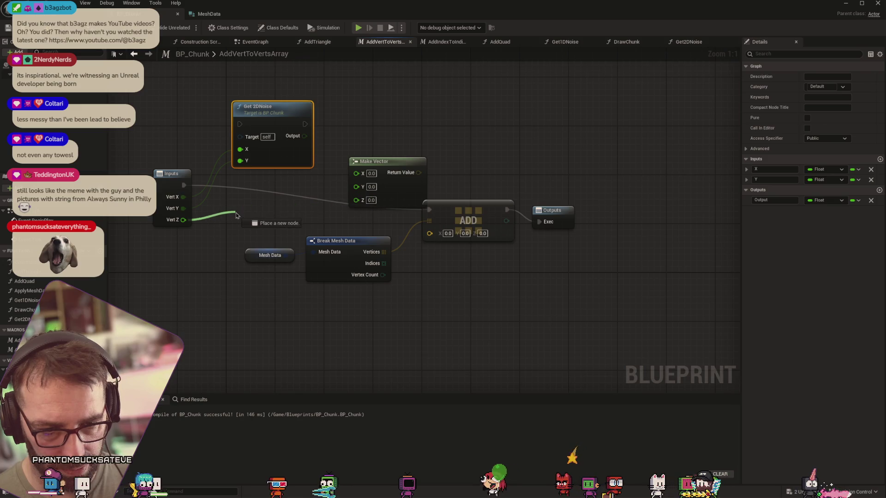
{"action": "right_click", "coordinate": [305, 136]}
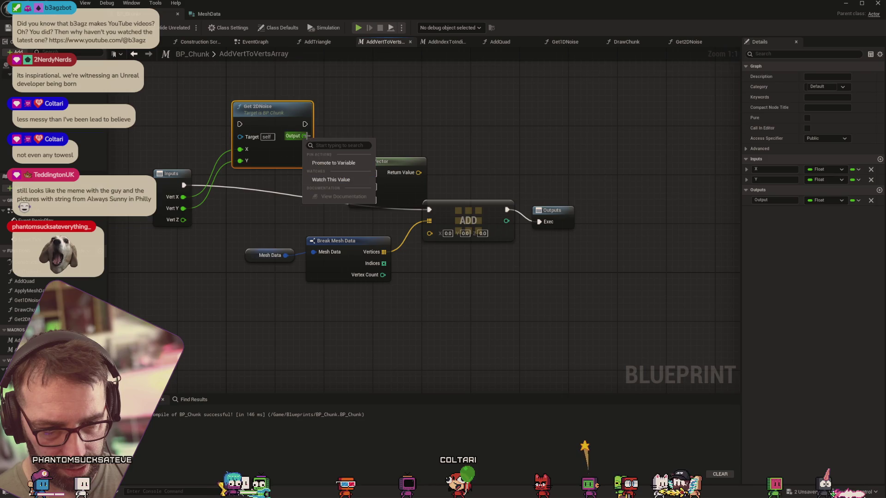
{"action": "right_click", "coordinate": [304, 137]}
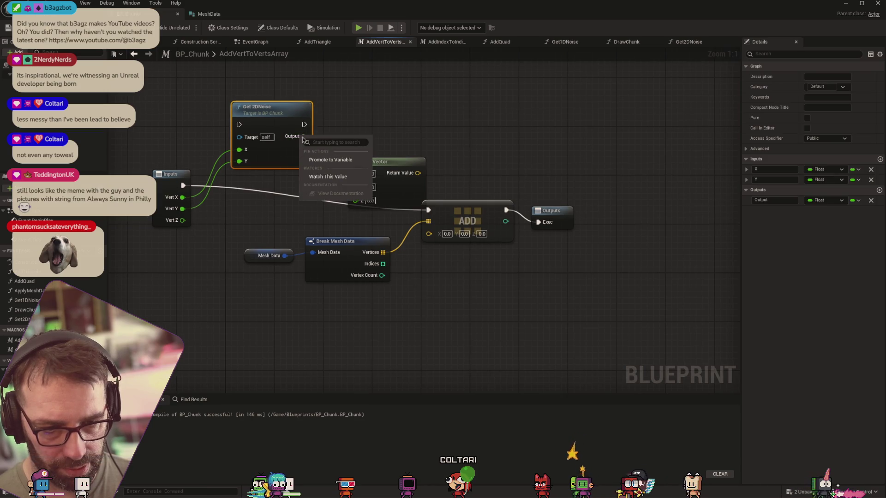
{"action": "right_click", "coordinate": [303, 137]}
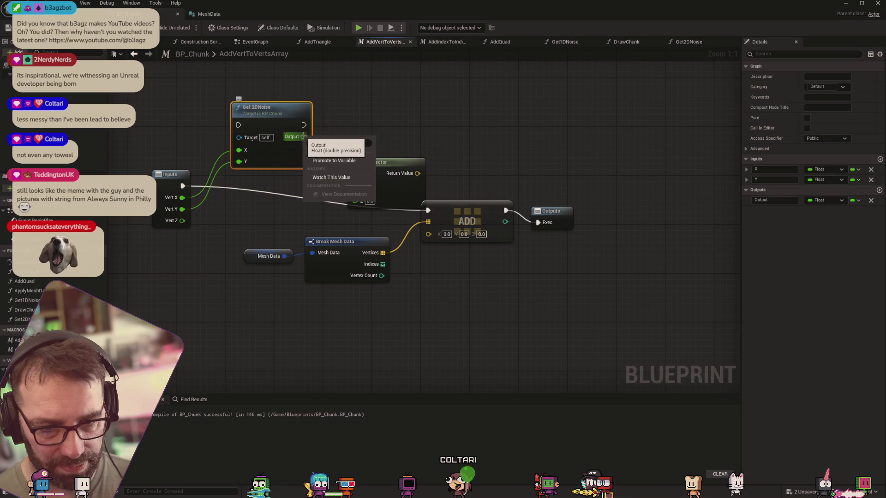
{"action": "left_click", "coordinate": [403, 170]}
{"action": "left_click_drag", "start_coordinate": [402, 169], "coordinate": [408, 133]}
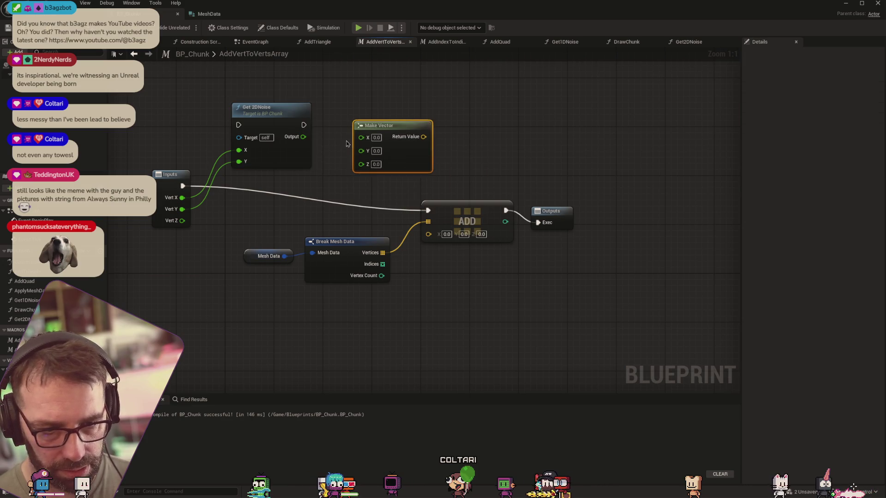
{"action": "left_click_drag", "start_coordinate": [303, 137], "coordinate": [361, 164]}
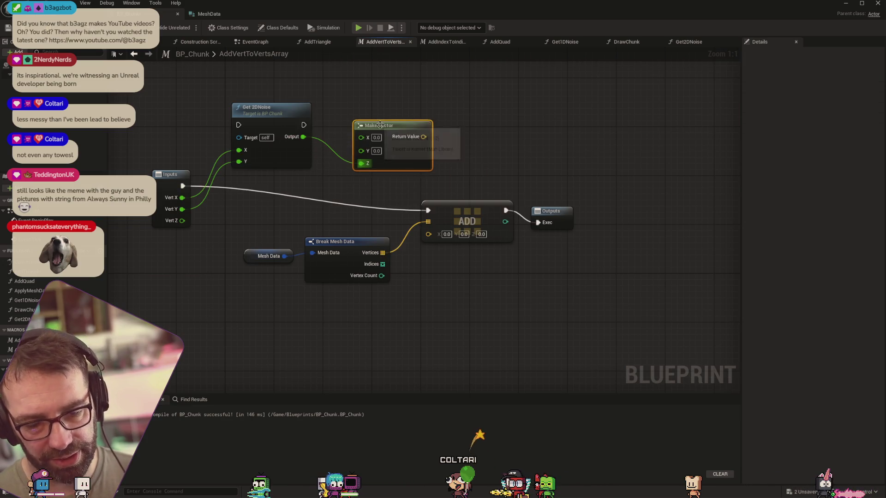
{"action": "left_click_drag", "start_coordinate": [390, 123], "coordinate": [371, 147]}
Step: Feed Vert X and the built vector into ADD, routing execution through Get 2DNoise
{"action": "mouse_move", "coordinate": [182, 197]}
{"action": "left_mouse_down"}
{"action": "mouse_move", "coordinate": [334, 173]}
{"action": "mouse_move", "coordinate": [343, 162]}
{"action": "mouse_move", "coordinate": [210, 206]}
{"action": "mouse_move", "coordinate": [343, 173]}
{"action": "left_mouse_up"}
{"action": "left_click_drag", "start_coordinate": [183, 186], "coordinate": [238, 125]}
{"action": "left_click_drag", "start_coordinate": [396, 161], "coordinate": [428, 232]}
{"action": "left_click_drag", "start_coordinate": [307, 125], "coordinate": [428, 211]}
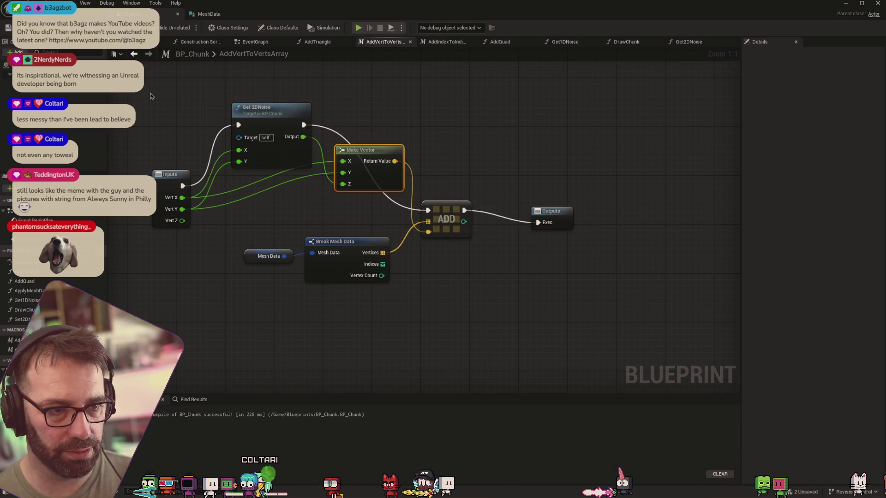
{"action": "key", "text": "ctrl+Tab"}
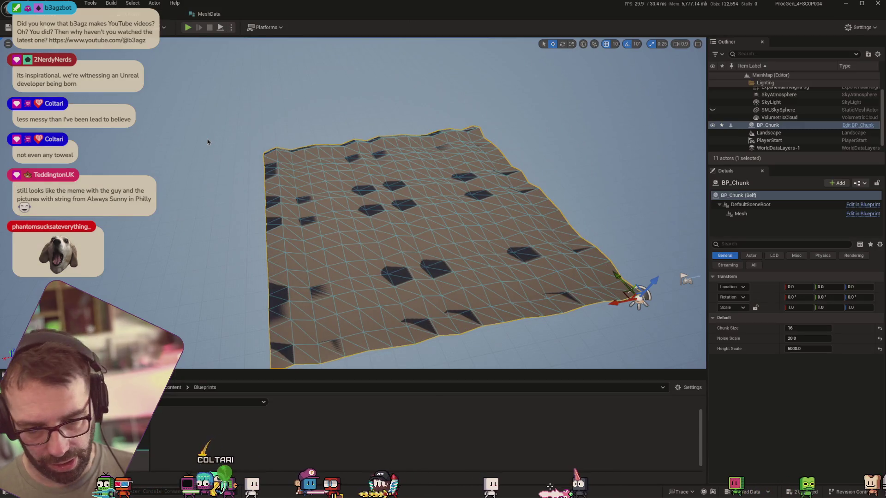
Step: Restore BP_Chunk's Noise Scale to 20
{"action": "mouse_move", "coordinate": [253, 183]}
{"action": "left_mouse_down"}
{"action": "mouse_move", "coordinate": [365, 138]}
{"action": "mouse_move", "coordinate": [388, 133]}
{"action": "mouse_move", "coordinate": [415, 148]}
{"action": "left_mouse_up"}
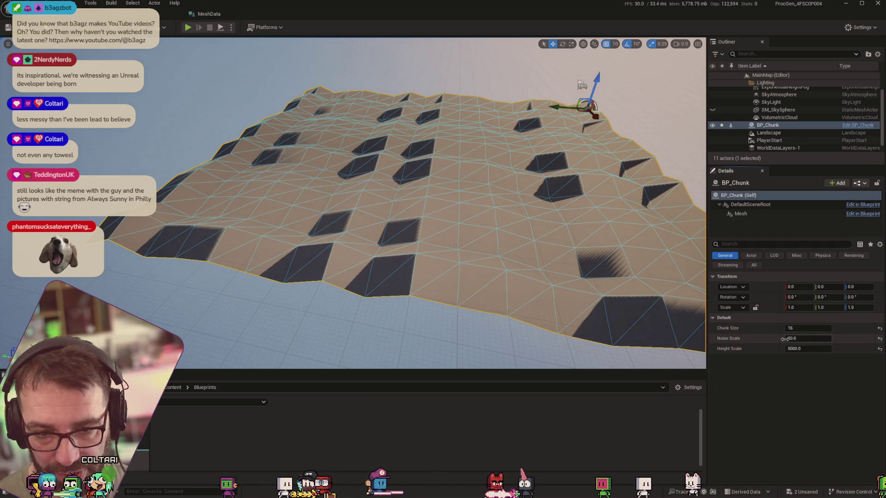
{"action": "left_click_drag", "start_coordinate": [805, 339], "coordinate": [810, 339]}
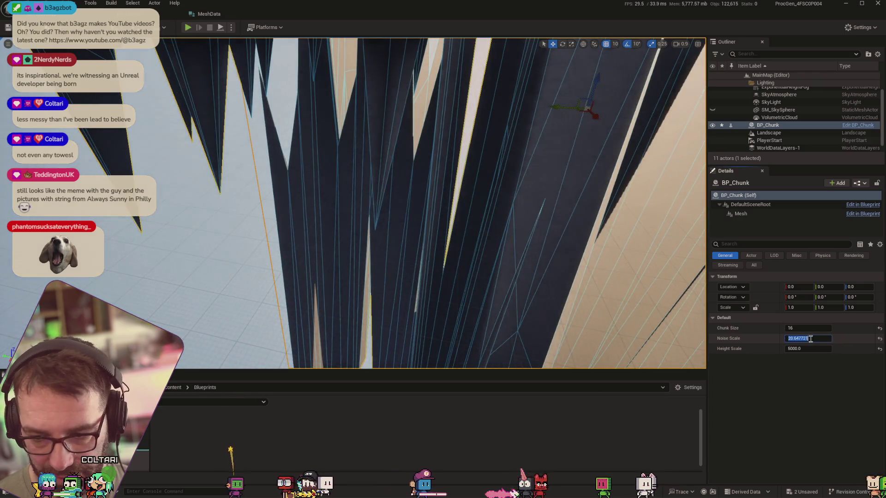
{"action": "type", "text": "20"}
{"action": "key", "text": "Tab"}
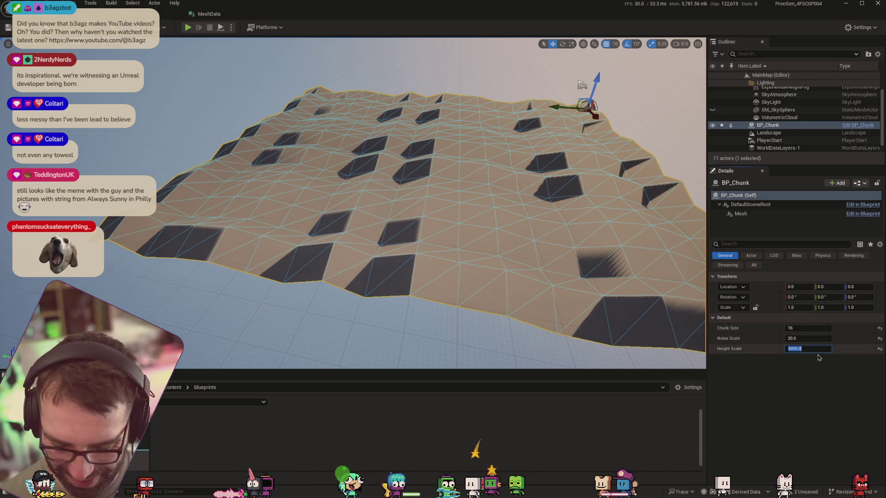
Step: Try Height Scale values 300, 3000 and 100000, settling on 10000
{"action": "type", "text": "300"}
{"action": "key", "text": "Return"}
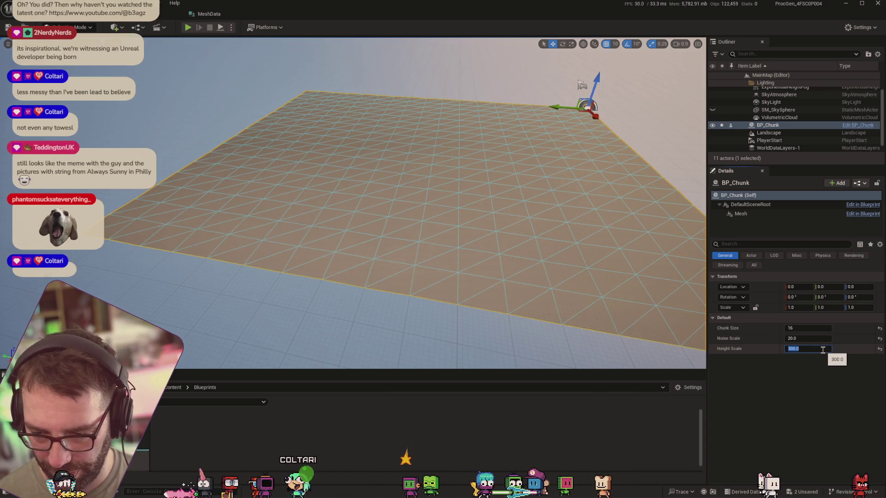
{"action": "left_click", "coordinate": [823, 350]}
{"action": "type", "text": "3000"}
{"action": "key", "text": "Return"}
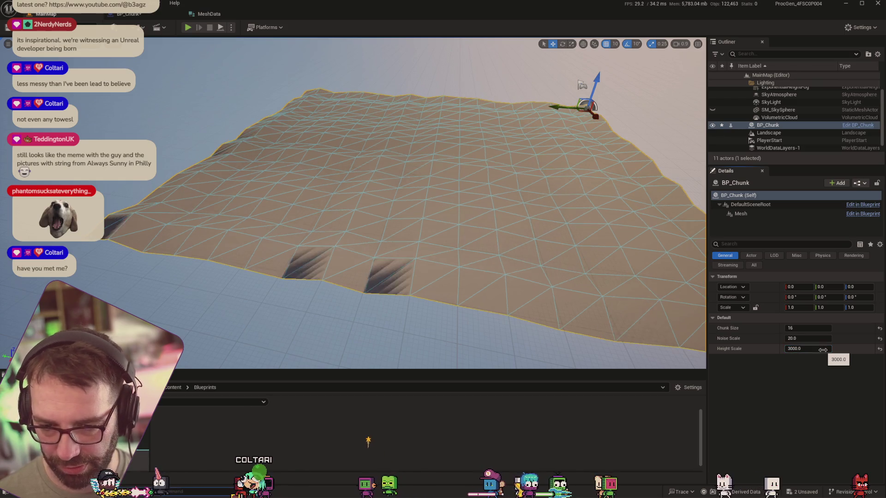
{"action": "left_click", "coordinate": [823, 350]}
{"action": "type", "text": "100000"}
{"action": "key", "text": "Return"}
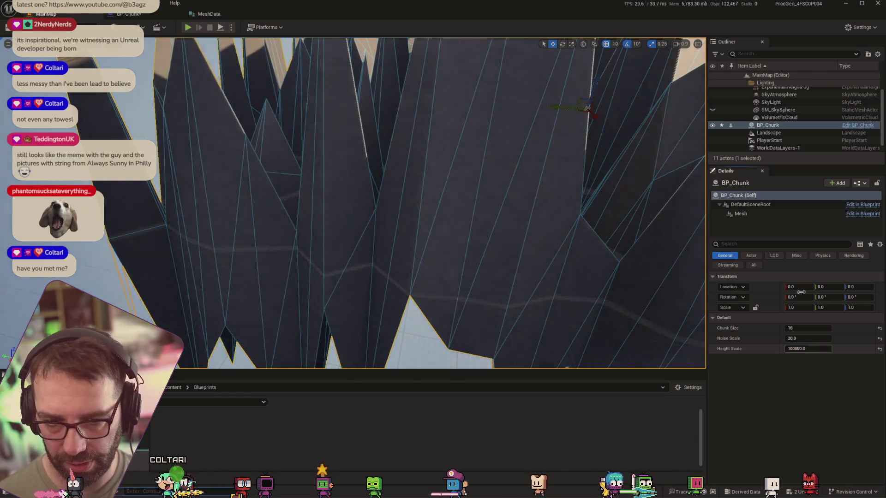
{"action": "scroll", "coordinate": [533, 197], "scroll_direction": "down", "scroll_amount": 10}
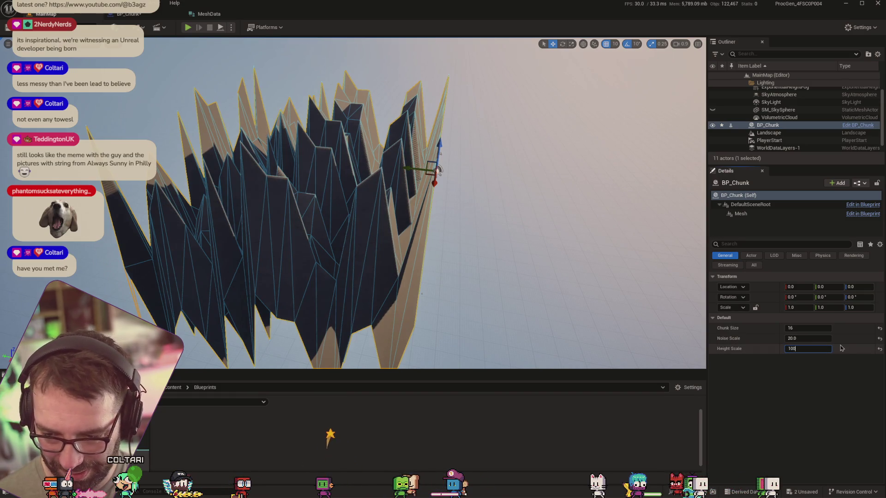
{"action": "type", "text": "00"}
{"action": "key", "text": "Return"}
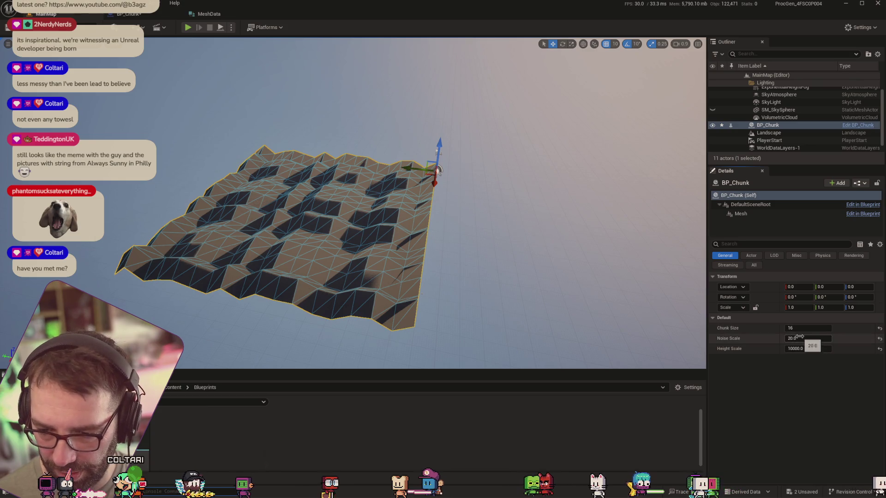
Step: Try Noise Scale values 0.01, 0.001 and 0.0001 on BP_Chunk
{"action": "type", "text": "0.01"}
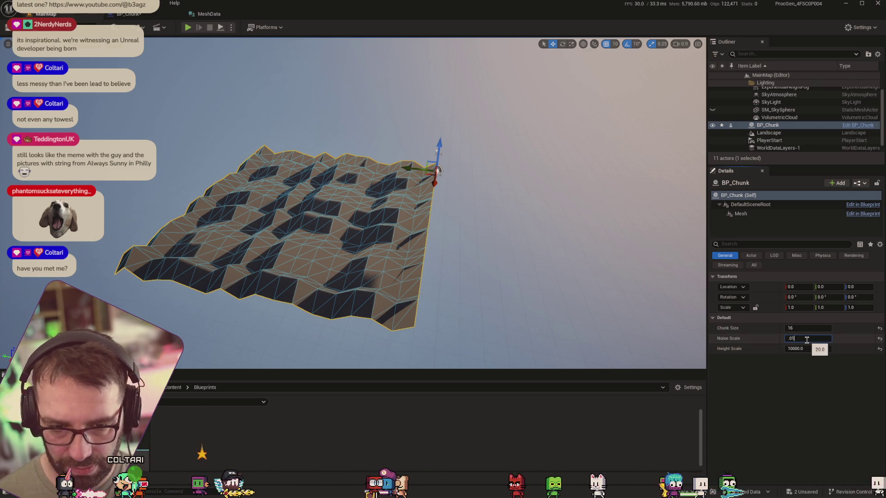
{"action": "key", "text": "Tab"}
{"action": "left_click", "coordinate": [806, 340]}
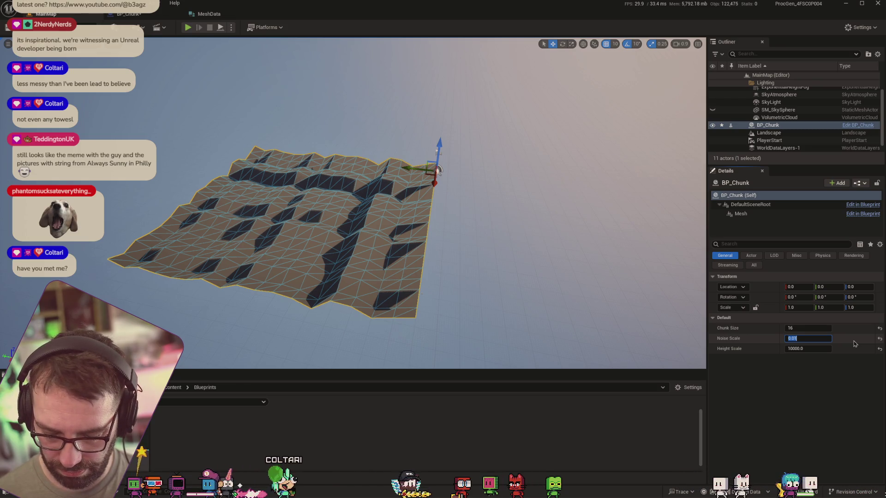
{"action": "type", "text": "0.001"}
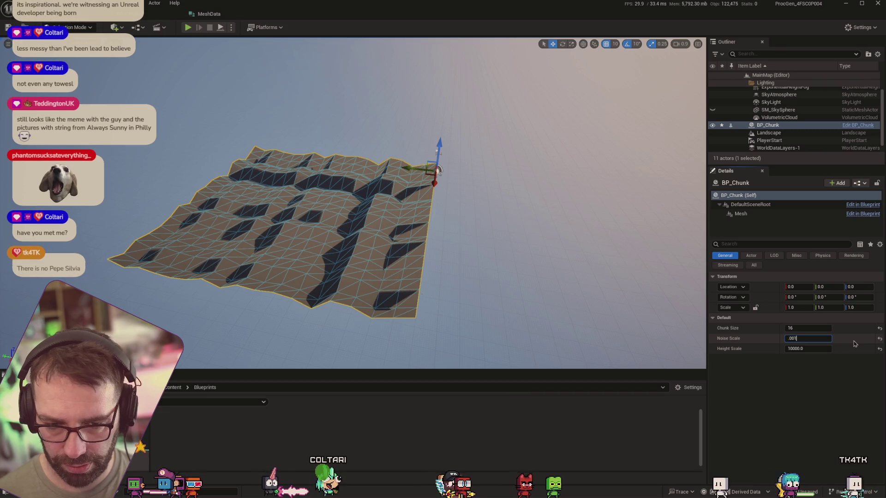
{"action": "key", "text": "Tab"}
{"action": "scroll", "coordinate": [366, 168], "scroll_direction": "down", "scroll_amount": 10}
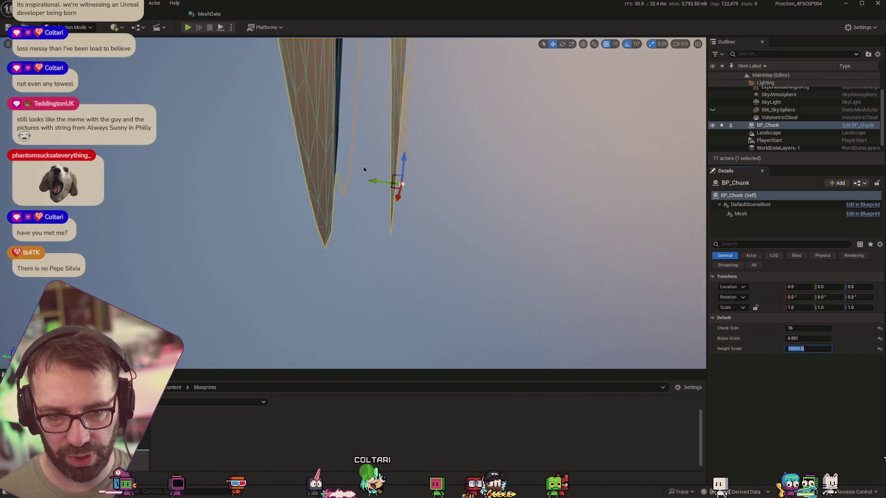
{"action": "left_click_drag", "start_coordinate": [368, 169], "coordinate": [369, 184]}
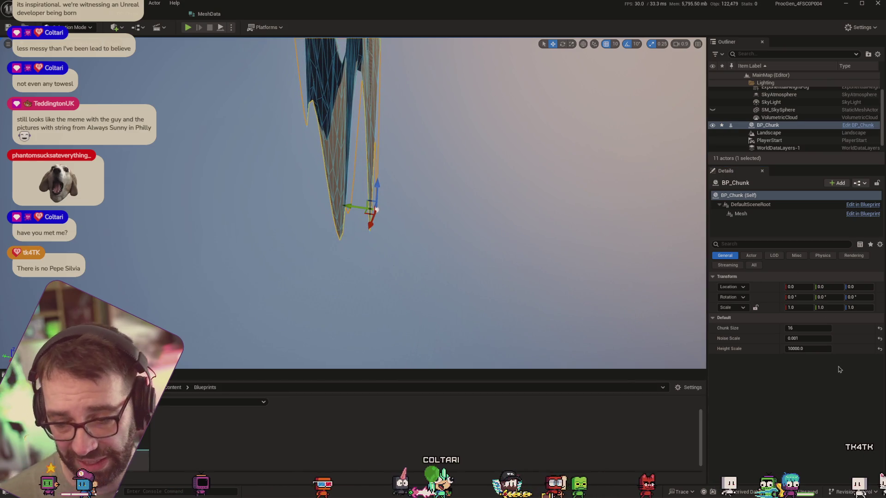
{"action": "left_click", "coordinate": [819, 338]}
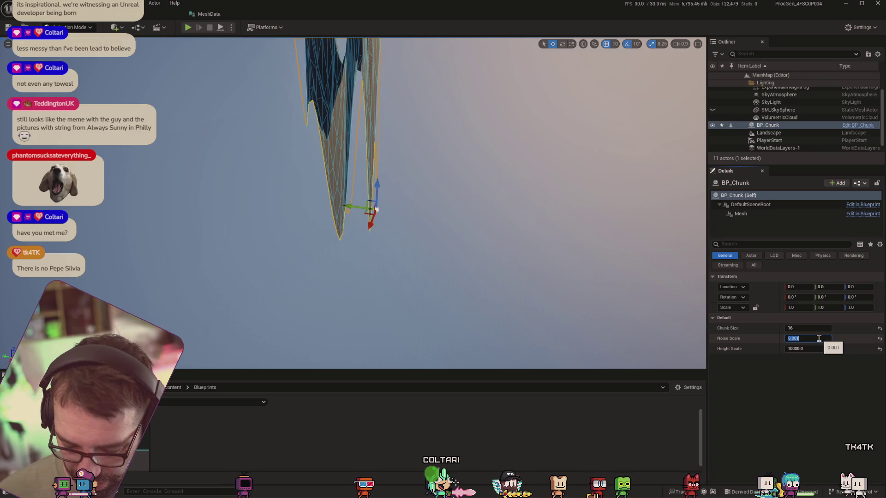
{"action": "type", "text": ".0001"}
{"action": "key", "text": "Return"}
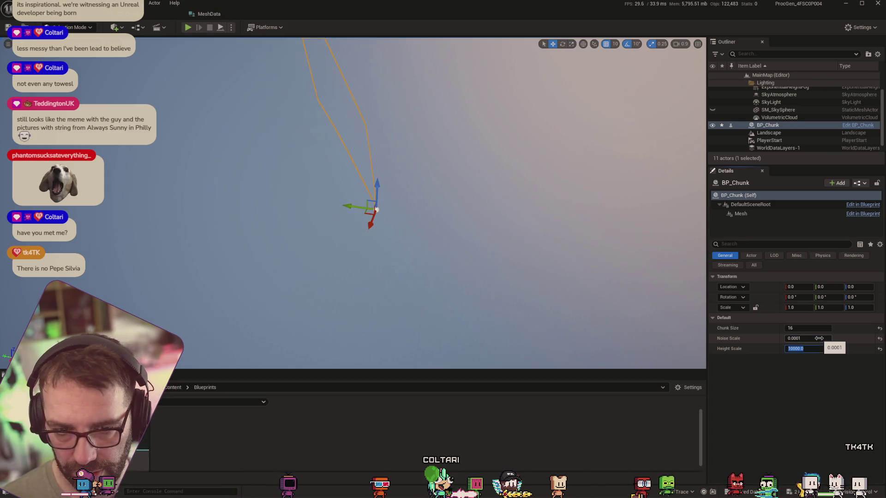
Step: Set Noise Scale to 0.2
{"action": "left_click_drag", "start_coordinate": [604, 160], "coordinate": [577, 164]}
{"action": "left_click_drag", "start_coordinate": [666, 207], "coordinate": [686, 207]}
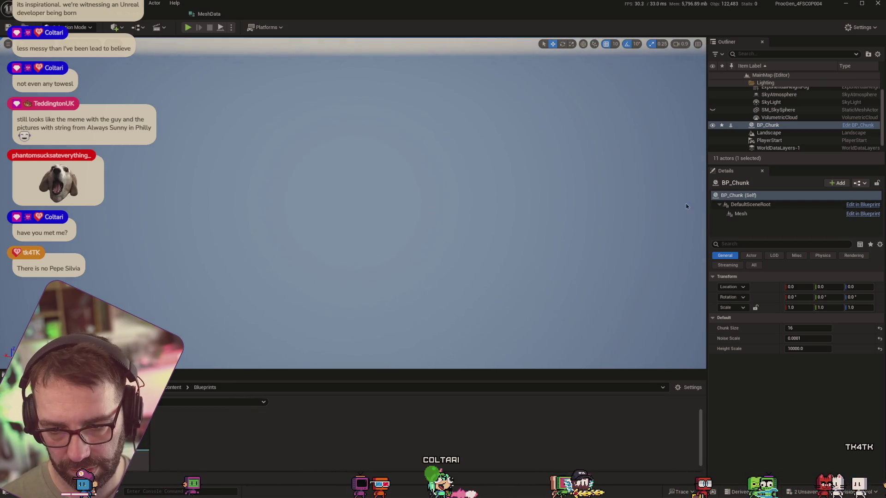
{"action": "mouse_move", "coordinate": [553, 196]}
{"action": "left_mouse_down"}
{"action": "mouse_move", "coordinate": [535, 200]}
{"action": "mouse_move", "coordinate": [636, 200]}
{"action": "mouse_move", "coordinate": [664, 212]}
{"action": "left_mouse_up"}
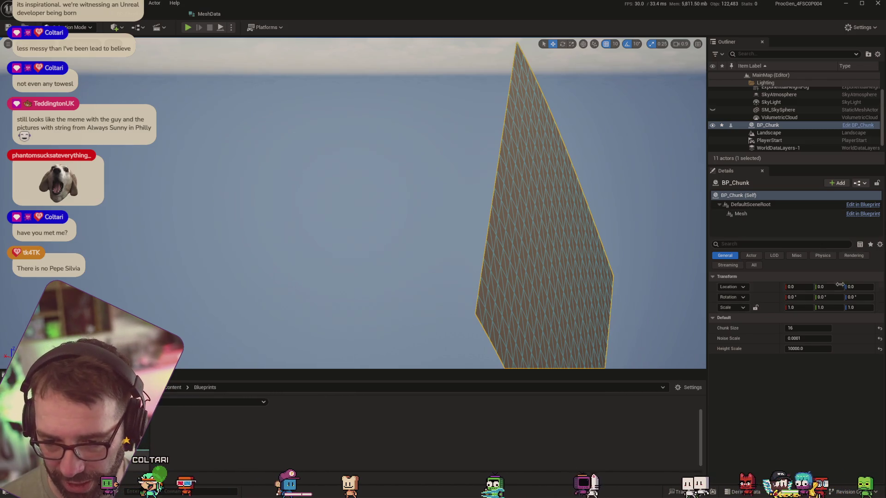
{"action": "left_click_drag", "start_coordinate": [642, 250], "coordinate": [642, 251]}
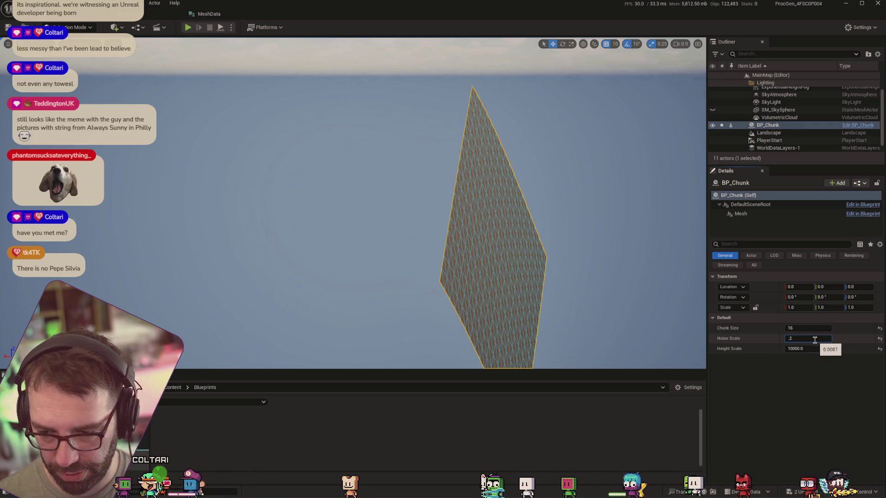
{"action": "key", "text": "Tab"}
Step: Frame the terrain chunk and set Height Scale to 4000
{"action": "key", "text": "f"}
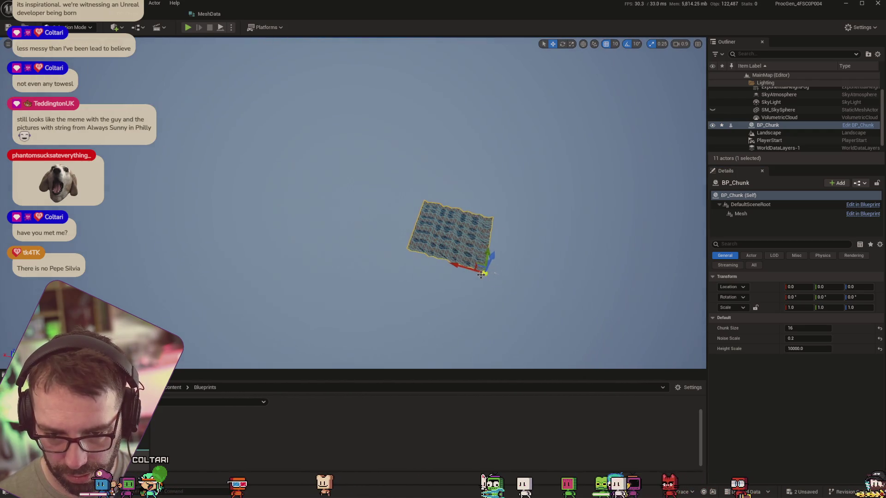
{"action": "scroll", "coordinate": [481, 274], "scroll_direction": "up", "scroll_amount": 5}
{"action": "mouse_move", "coordinate": [492, 279]}
{"action": "left_mouse_down"}
{"action": "mouse_move", "coordinate": [485, 293]}
{"action": "mouse_move", "coordinate": [571, 231]}
{"action": "mouse_move", "coordinate": [520, 283]}
{"action": "left_mouse_up"}
{"action": "left_click", "coordinate": [823, 346]}
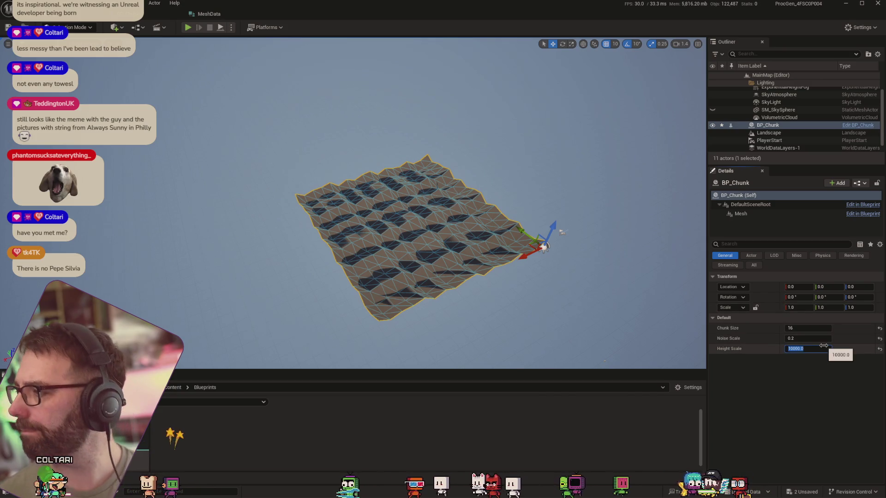
{"action": "type", "text": "4000"}
{"action": "key", "text": "Return"}
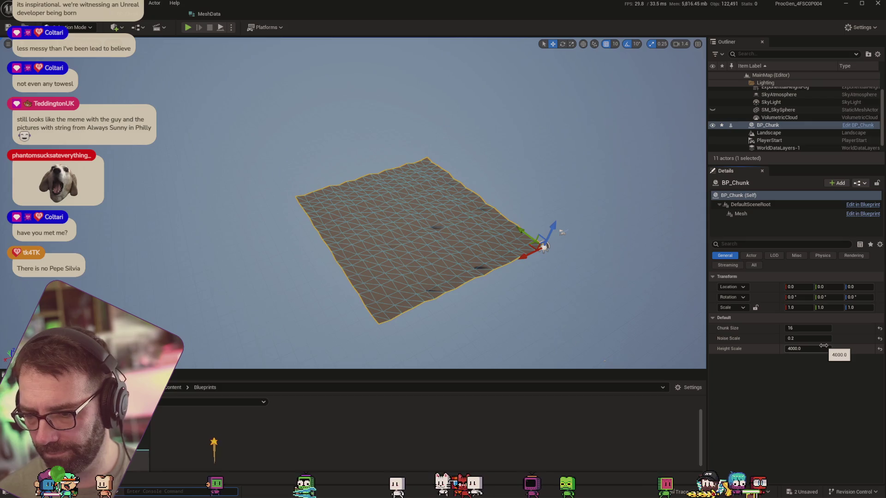
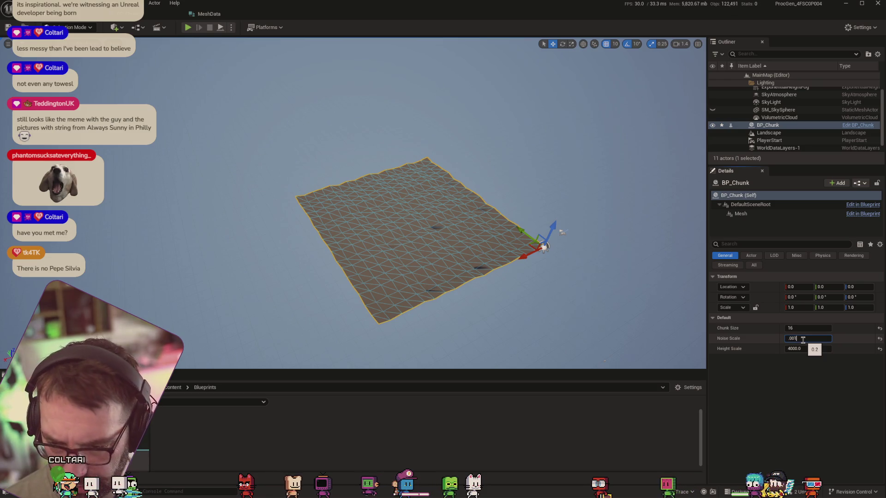
Step: Set Noise Scale to 0.001, then test-move the chunk and undo it back to origin
{"action": "key", "text": "Tab"}
{"action": "scroll", "coordinate": [545, 157], "scroll_direction": "down", "scroll_amount": 10}
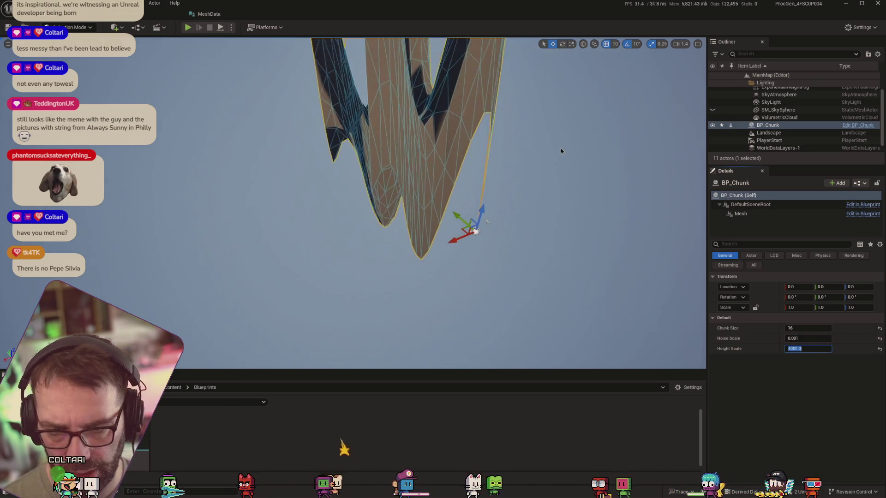
{"action": "scroll", "coordinate": [439, 174], "scroll_direction": "up", "scroll_amount": 1}
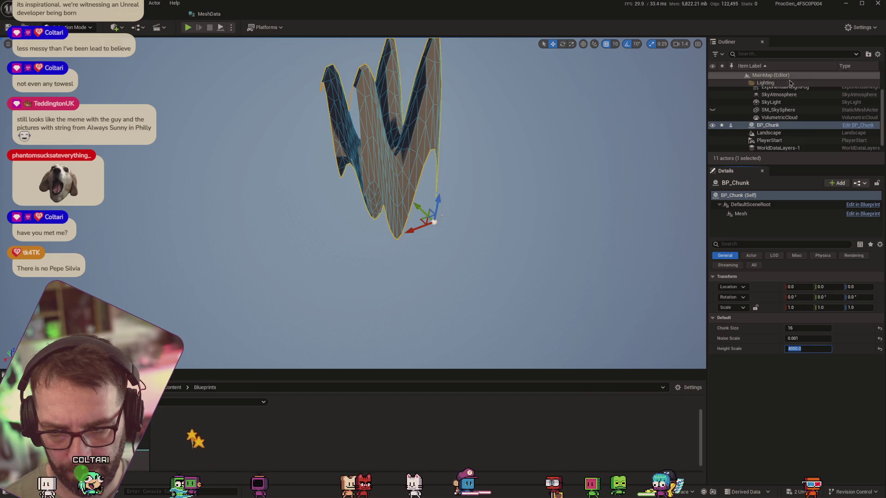
{"action": "left_click", "coordinate": [810, 128]}
{"action": "mouse_move", "coordinate": [414, 234]}
{"action": "left_mouse_down"}
{"action": "mouse_move", "coordinate": [295, 278]}
{"action": "mouse_move", "coordinate": [509, 252]}
{"action": "mouse_move", "coordinate": [296, 316]}
{"action": "mouse_move", "coordinate": [454, 277]}
{"action": "mouse_move", "coordinate": [377, 309]}
{"action": "left_mouse_up"}
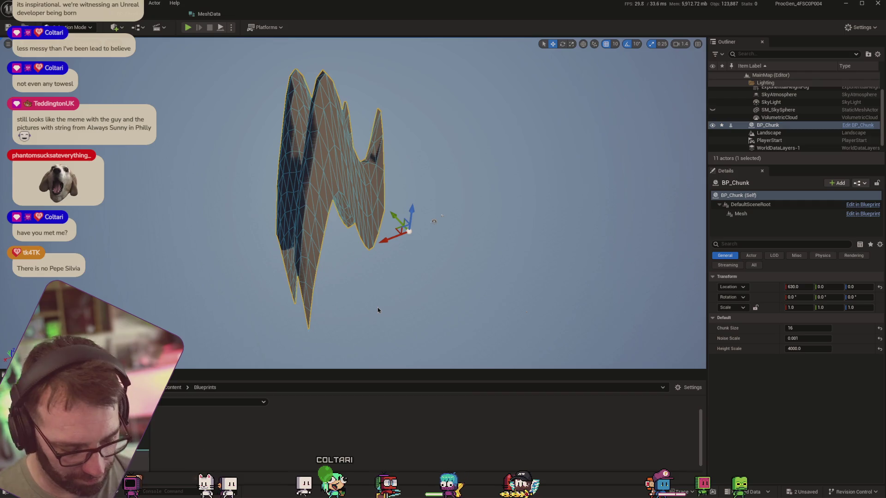
{"action": "key", "text": "ctrl+z"}
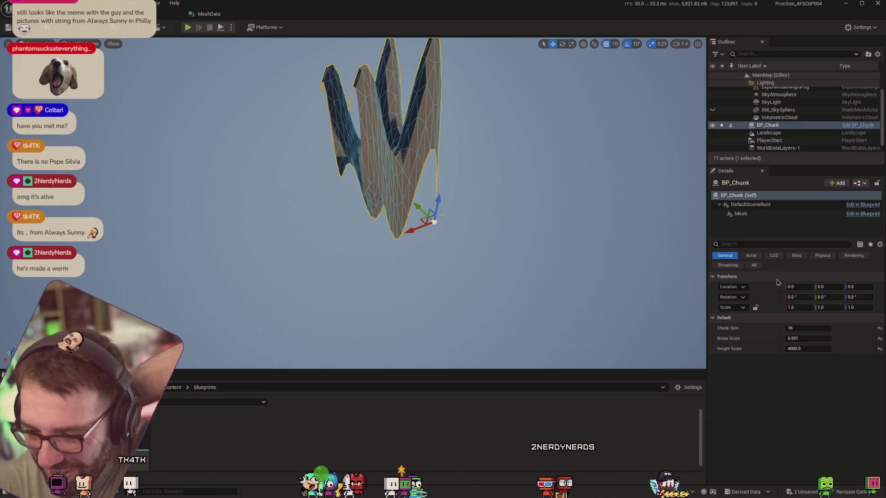
Step: Set the chunk's Height Scale to 3000
{"action": "key", "text": "e"}
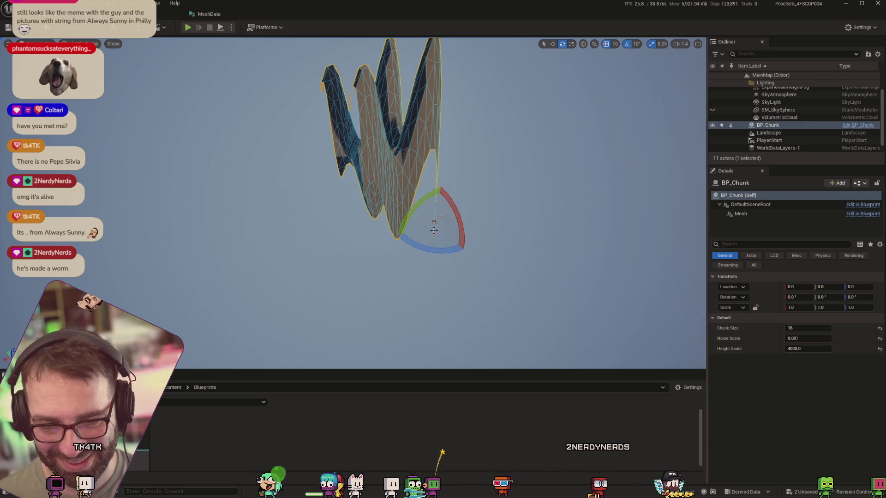
{"action": "left_click_drag", "start_coordinate": [282, 190], "coordinate": [174, 184]}
{"action": "left_click_drag", "start_coordinate": [221, 128], "coordinate": [270, 149]}
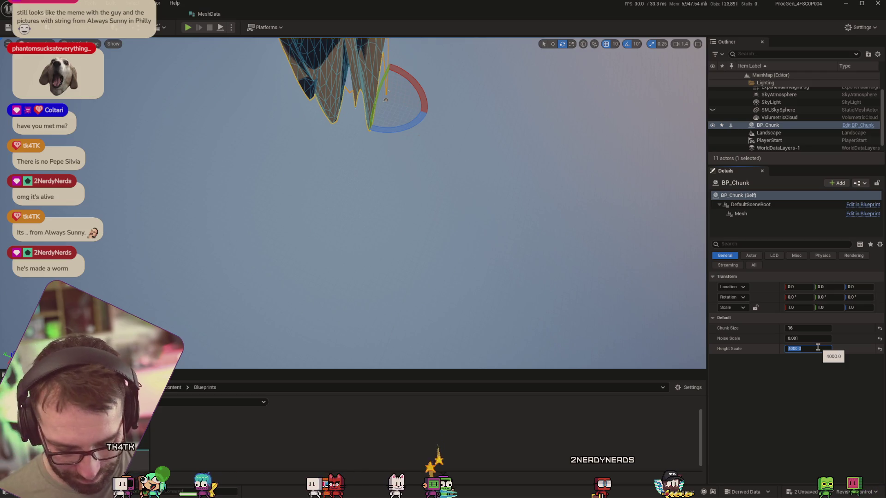
{"action": "type", "text": "3000"}
{"action": "key", "text": "Return"}
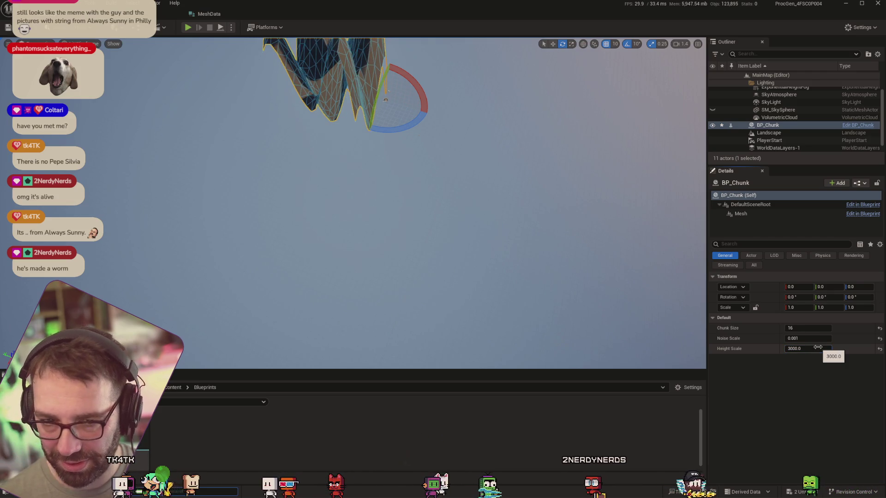
{"action": "mouse_move", "coordinate": [504, 87]}
{"action": "left_mouse_down"}
{"action": "mouse_move", "coordinate": [489, 79]}
{"action": "mouse_move", "coordinate": [498, 99]}
{"action": "left_mouse_up"}
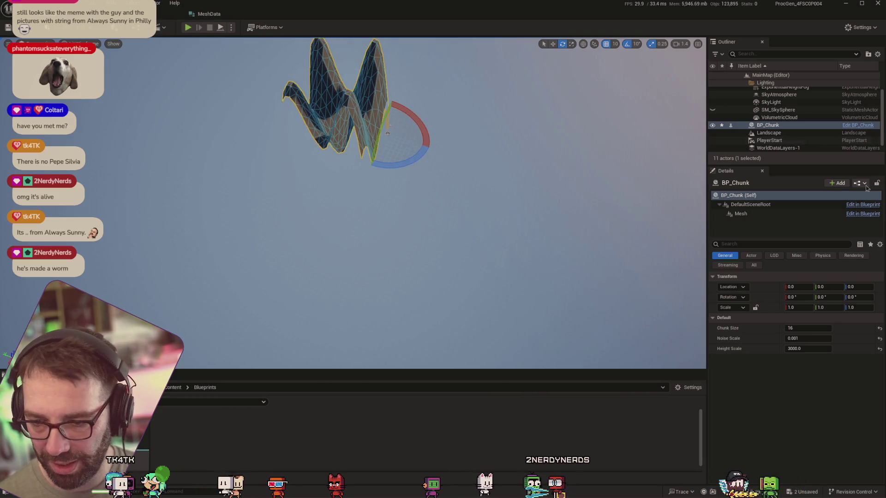
Step: Try Noise Scale 0.002 and 0.003, then settle on 0.00081 for a smoother mesh
{"action": "left_click", "coordinate": [808, 338]}
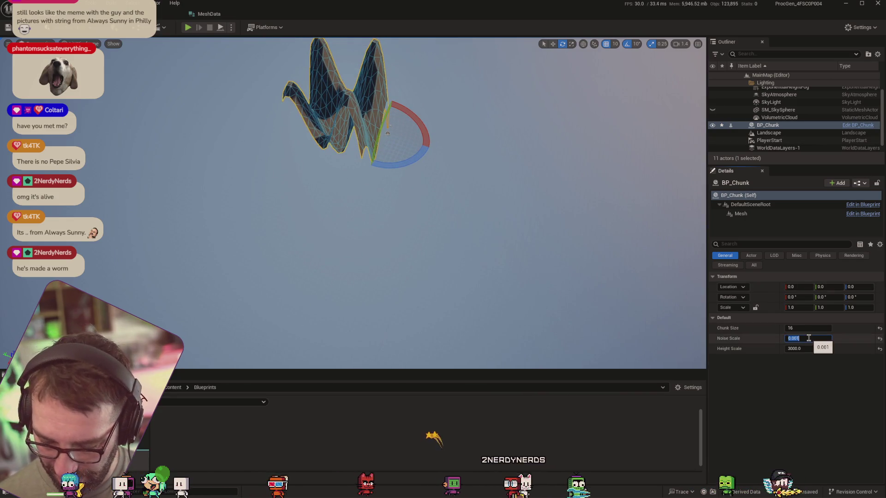
{"action": "type", "text": "0.002"}
{"action": "key", "text": "Tab"}
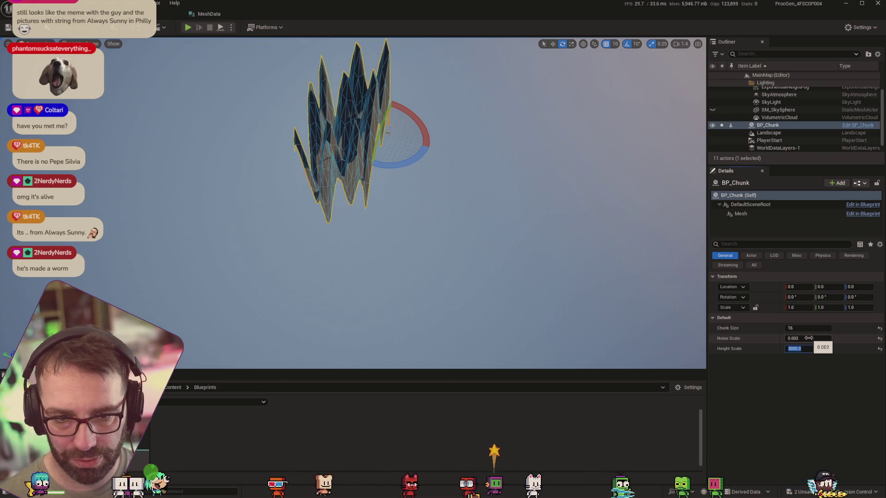
{"action": "left_click", "coordinate": [814, 338]}
{"action": "key", "text": "BackSpace"}
{"action": "type", "text": "3"}
{"action": "key", "text": "Tab"}
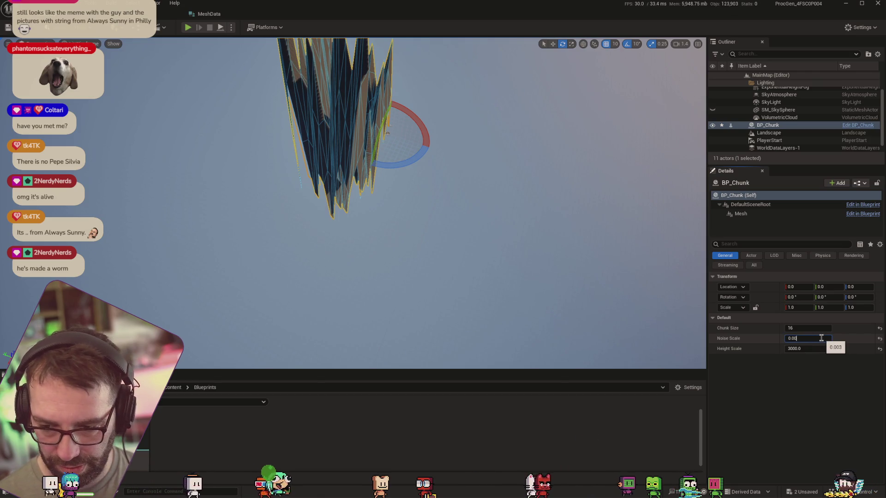
{"action": "type", "text": "0"}
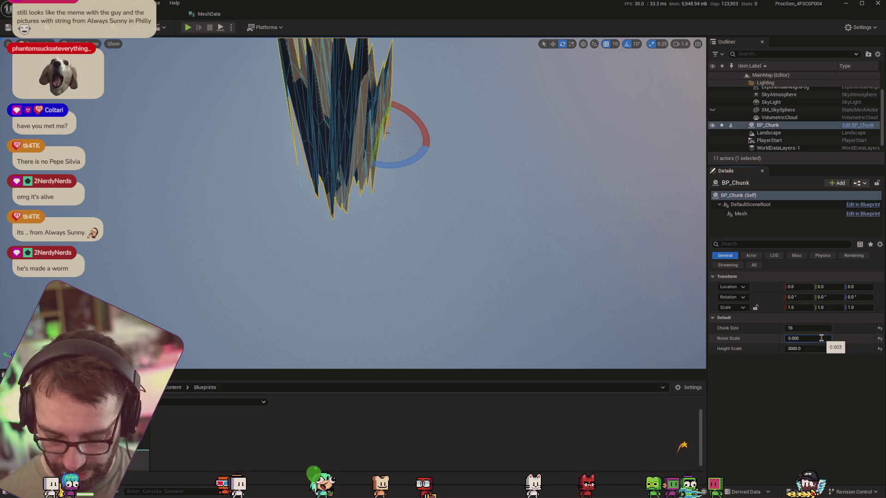
{"action": "type", "text": "81"}
{"action": "key", "text": "Tab"}
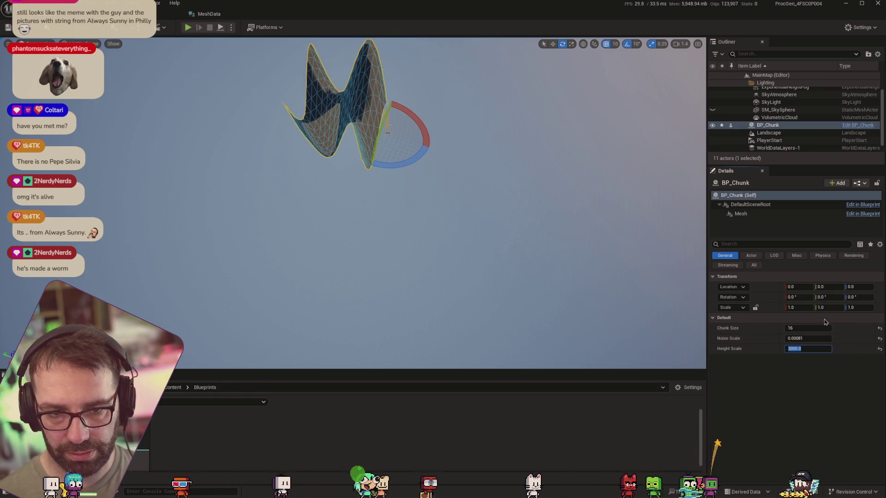
{"action": "mouse_move", "coordinate": [432, 207]}
{"action": "left_mouse_down"}
{"action": "mouse_move", "coordinate": [390, 193]}
{"action": "mouse_move", "coordinate": [534, 192]}
{"action": "mouse_move", "coordinate": [508, 198]}
{"action": "mouse_move", "coordinate": [557, 228]}
{"action": "left_mouse_up"}
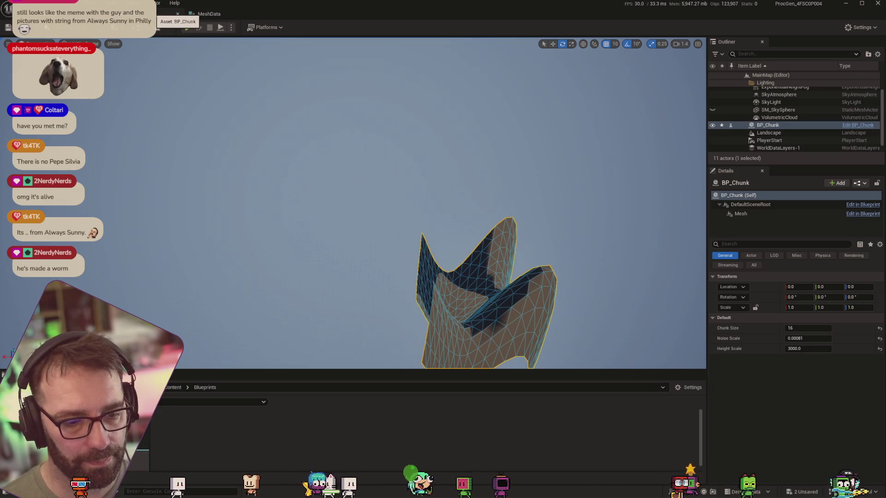
{"action": "left_click", "coordinate": [152, 14]}
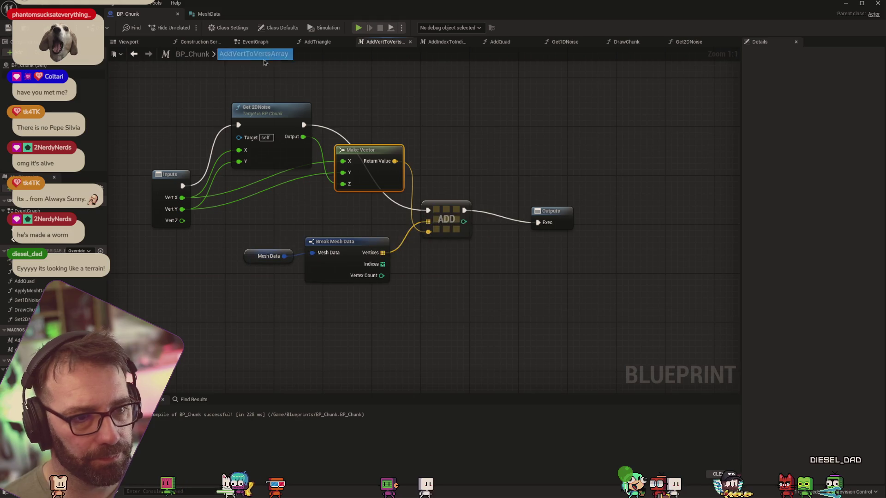
Step: Delete the Draw Chunk node and its Chunk Size, Noise Scale and Height Scale inputs from the Construction Script
{"action": "left_click", "coordinate": [254, 41]}
{"action": "left_click", "coordinate": [197, 42]}
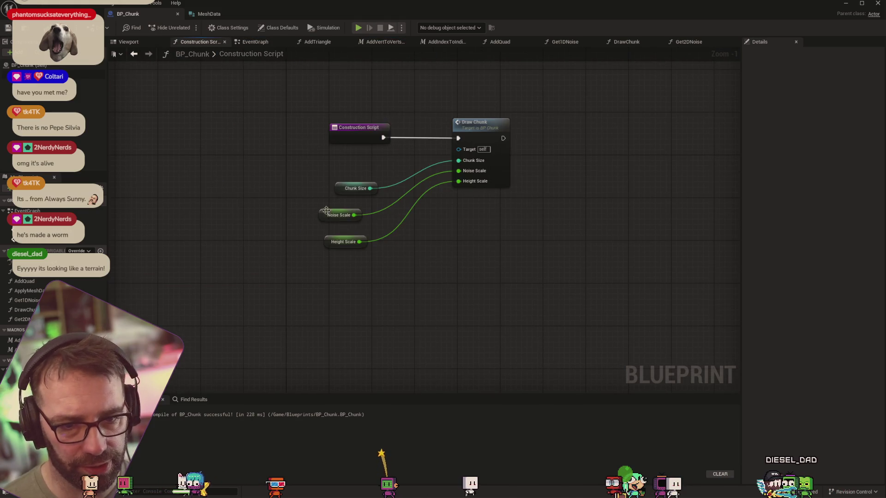
{"action": "left_click_drag", "start_coordinate": [463, 113], "coordinate": [503, 243]}
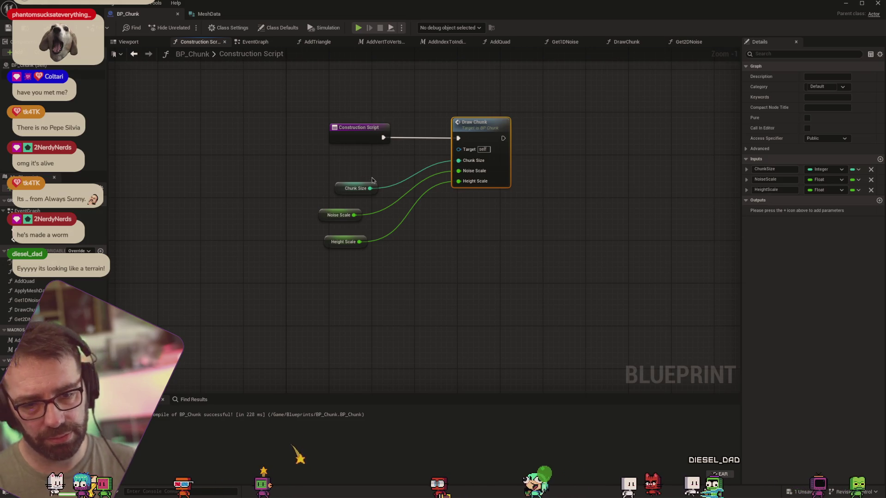
{"action": "mouse_move", "coordinate": [447, 180]}
{"action": "left_mouse_down"}
{"action": "mouse_move", "coordinate": [344, 282]}
{"action": "mouse_move", "coordinate": [464, 176]}
{"action": "left_mouse_up"}
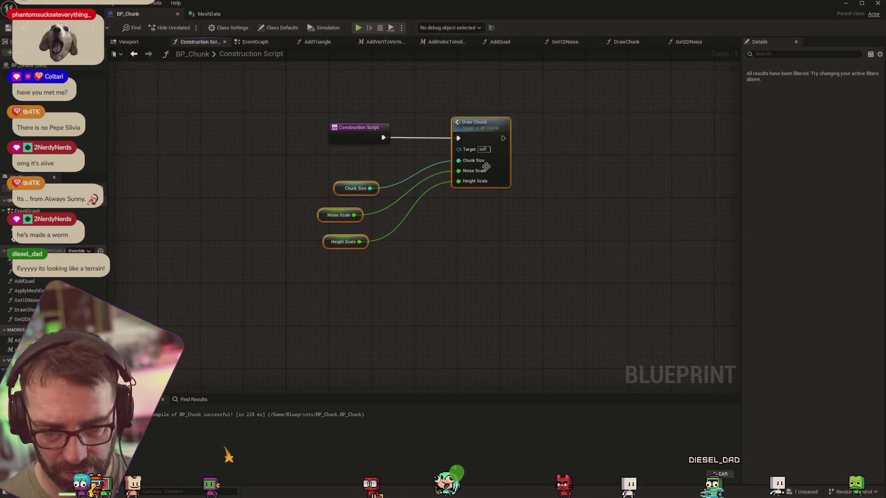
{"action": "key", "text": "Delete"}
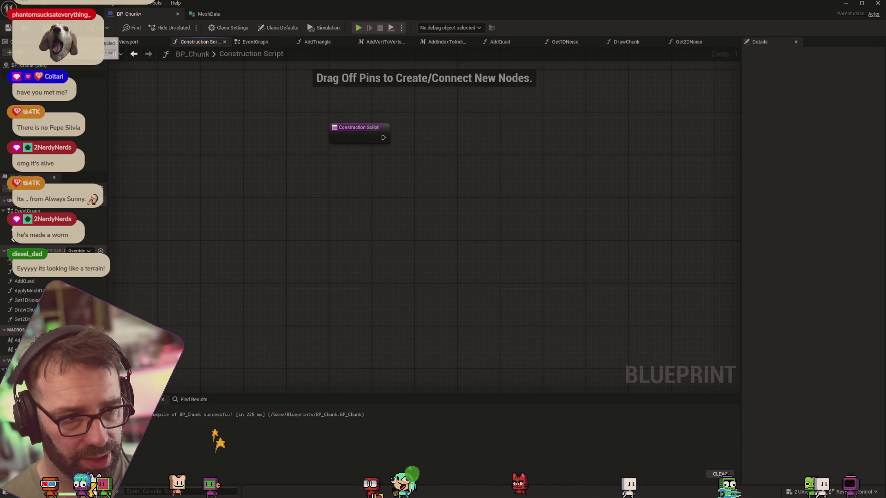
{"action": "left_click", "coordinate": [55, 14]}
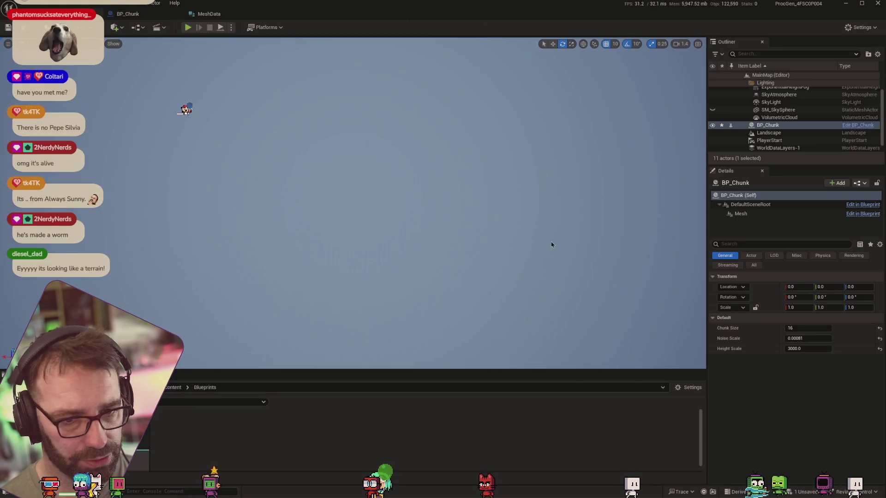
Step: Create a new Blueprint Class with Actor as its parent in the Content Browser
{"action": "right_click", "coordinate": [224, 444]}
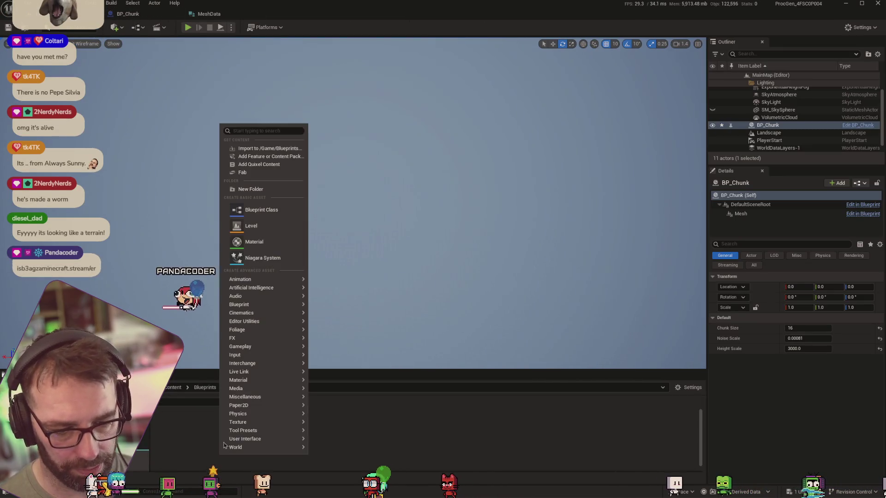
{"action": "left_click", "coordinate": [261, 216]}
{"action": "left_click", "coordinate": [302, 201]}
{"action": "type", "text": "World"}
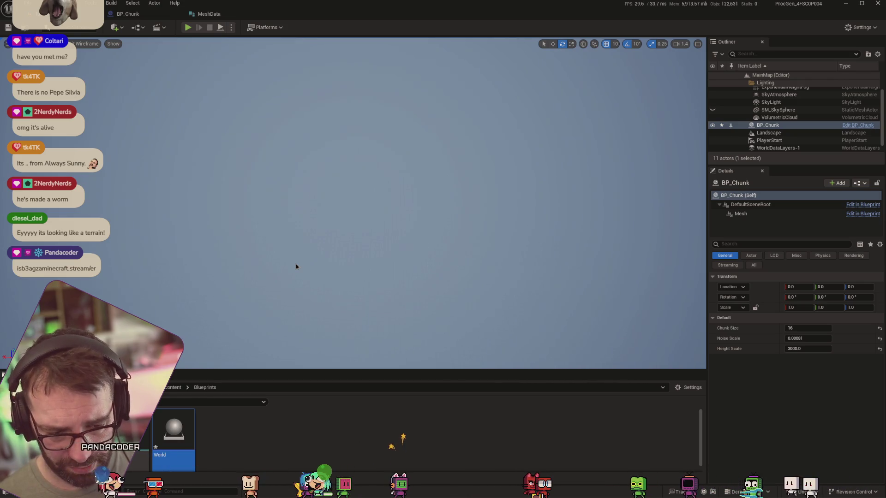
Step: Rename the new asset to BP_World and open it in the Blueprint editor
{"action": "left_click", "coordinate": [160, 454]}
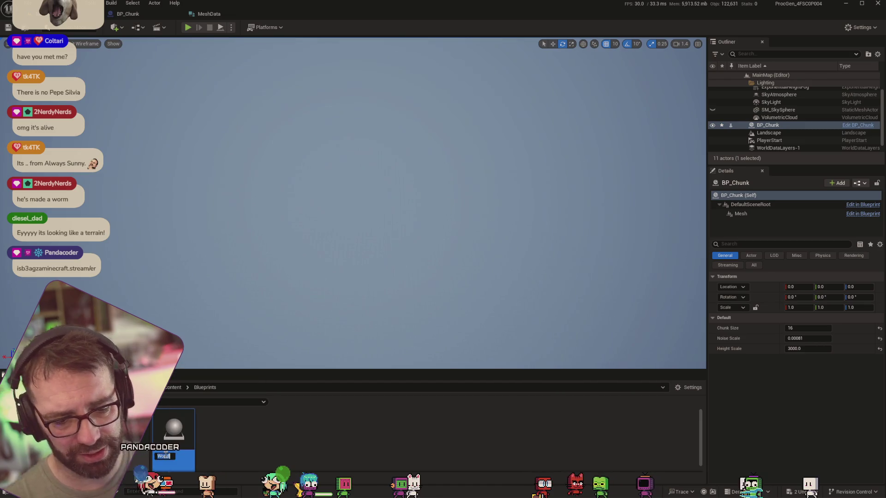
{"action": "key", "text": "Return"}
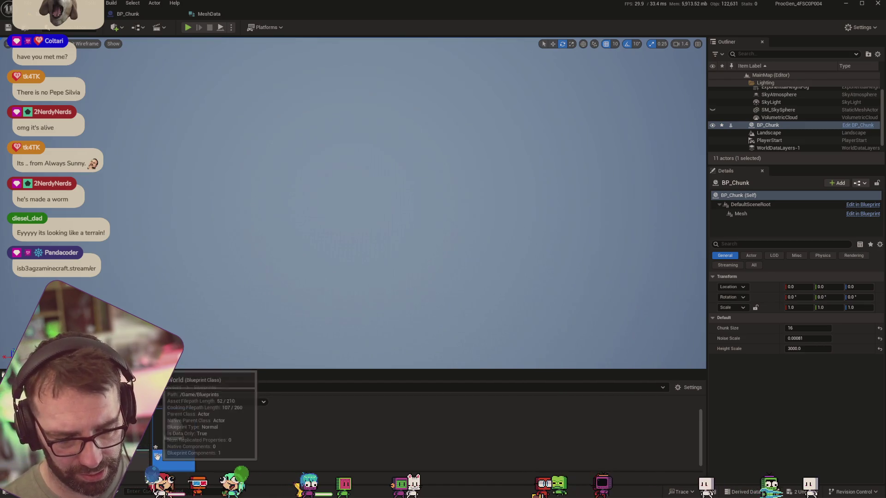
{"action": "left_click", "coordinate": [157, 456]}
{"action": "type", "text": "BP_"}
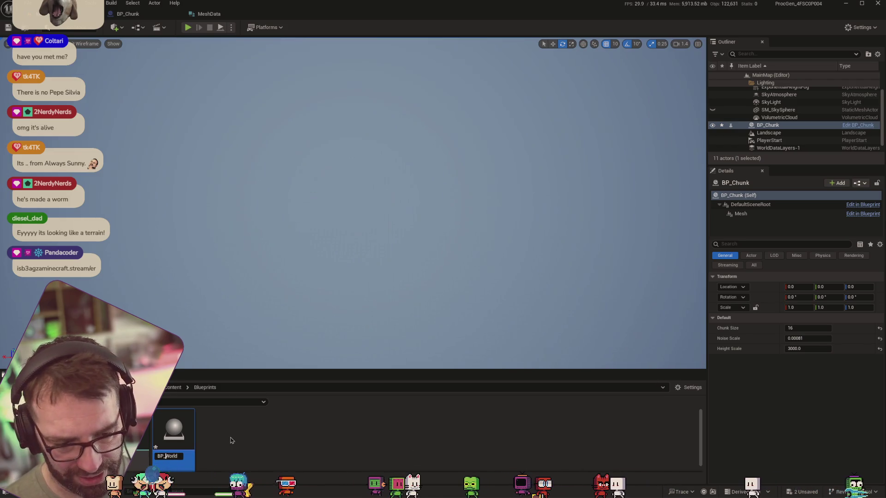
{"action": "key", "text": "Return"}
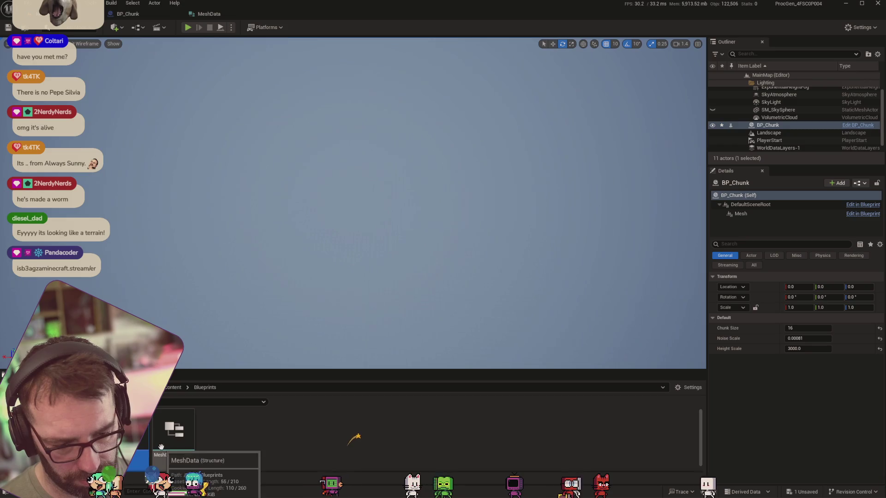
{"action": "double_click", "coordinate": [138, 457]}
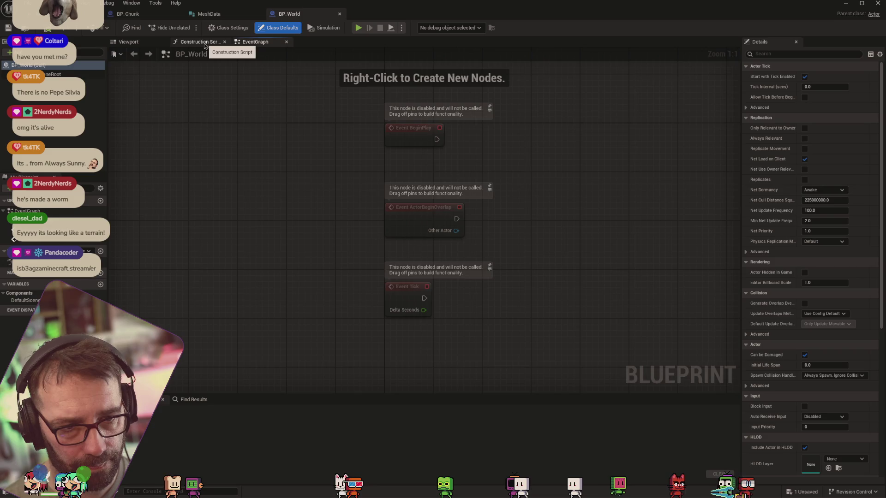
Step: In the Construction Script, add Get All Child Actors and wire Child Actors into a For Each Loop
{"action": "left_click", "coordinate": [205, 45]}
{"action": "right_click", "coordinate": [486, 264]}
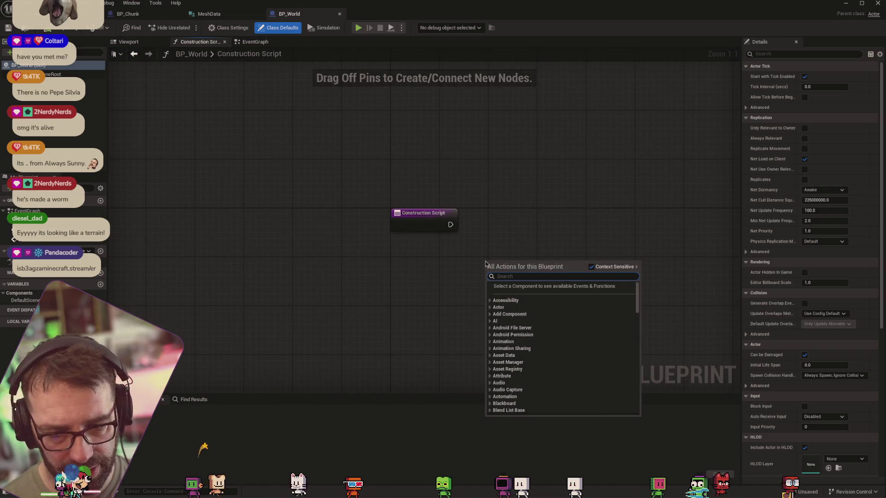
{"action": "type", "text": "get all chi"}
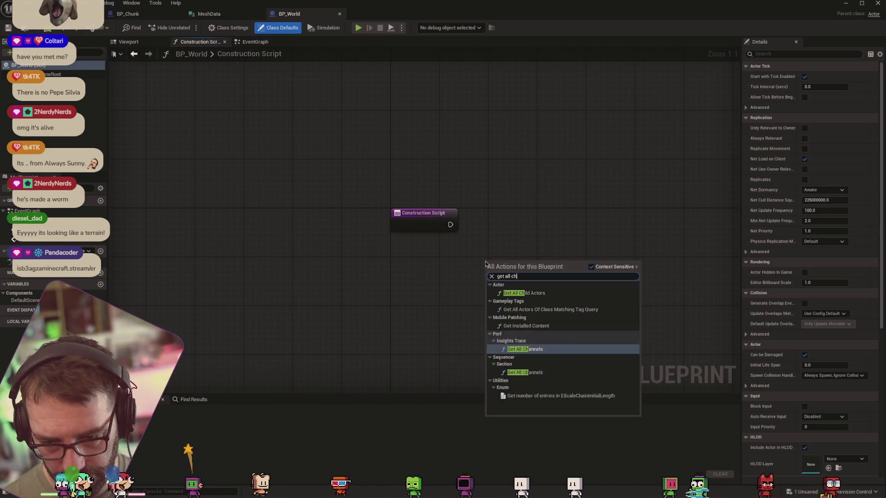
{"action": "left_click", "coordinate": [528, 294]}
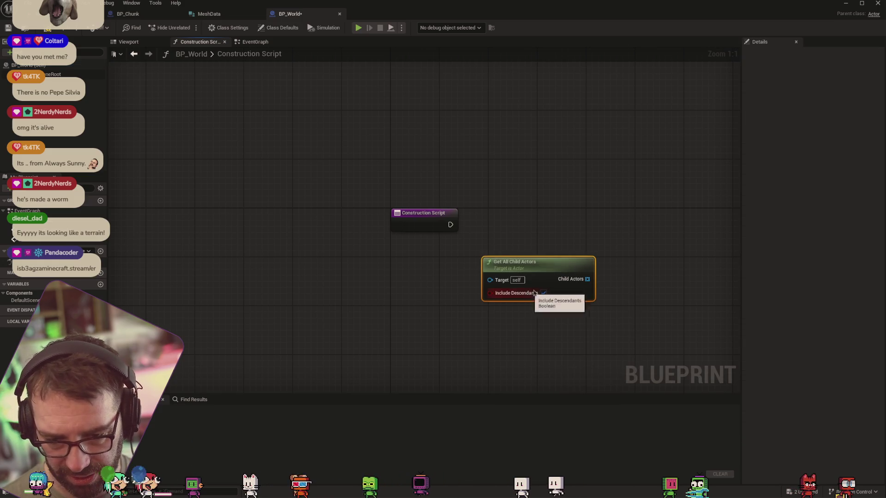
{"action": "left_click_drag", "start_coordinate": [548, 263], "coordinate": [535, 244]}
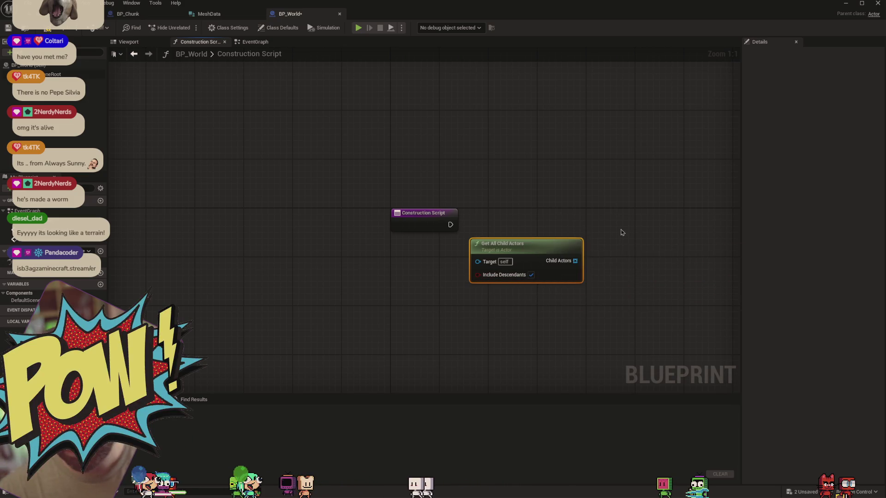
{"action": "left_click_drag", "start_coordinate": [606, 265], "coordinate": [606, 265]}
{"action": "type", "text": "foreach"}
{"action": "key", "text": "Return"}
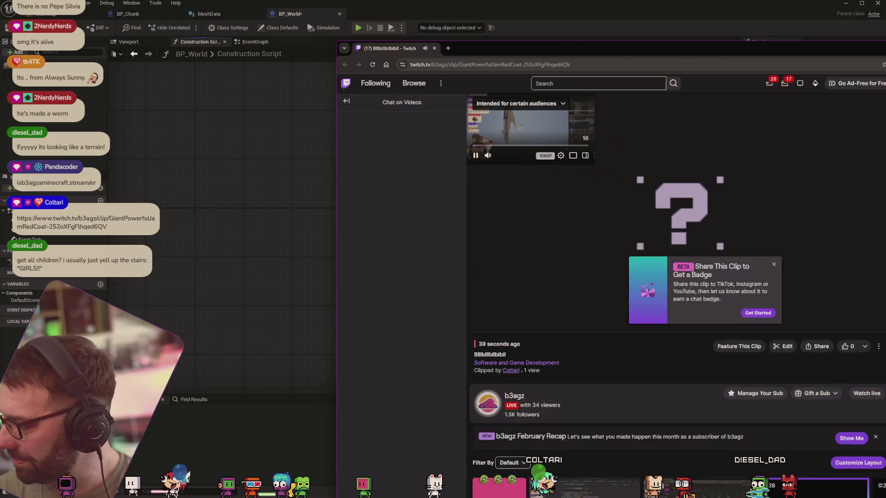
Step: Enlarge the browser to watch the viewer's Twitch clip, then close it to return to Unreal
{"action": "left_click_drag", "start_coordinate": [685, 52], "coordinate": [548, 20]}
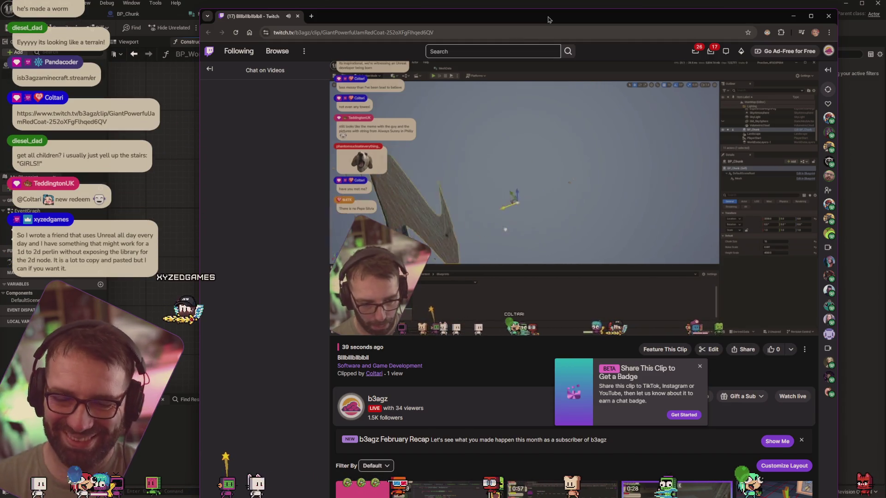
{"action": "mouse_move", "coordinate": [582, 133]}
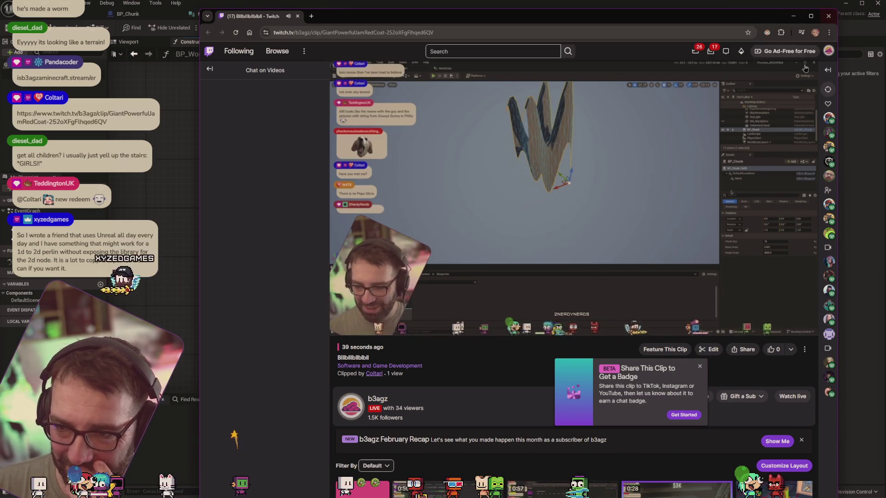
{"action": "key", "text": "ctrl+w"}
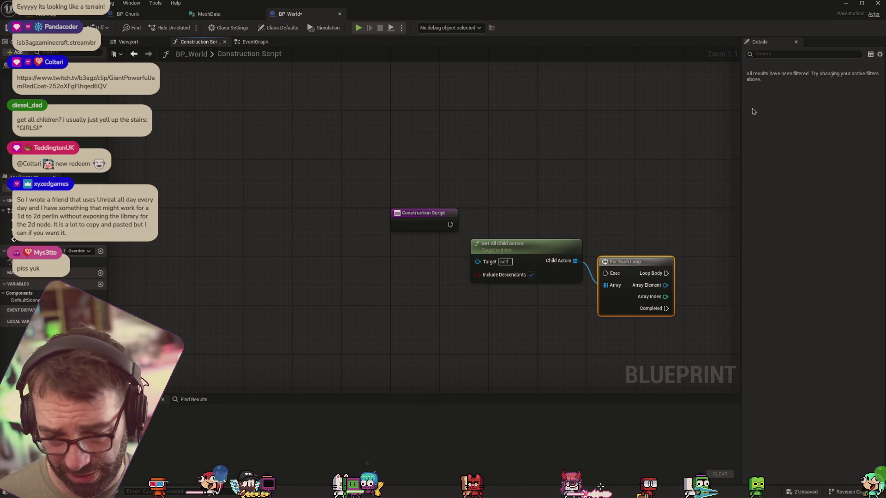
Step: Destroy each Array Element via Loop Body, and feed the Construction Script exec into the loop
{"action": "mouse_move", "coordinate": [527, 252]}
{"action": "left_mouse_down"}
{"action": "mouse_move", "coordinate": [515, 253]}
{"action": "mouse_move", "coordinate": [506, 267]}
{"action": "left_mouse_up"}
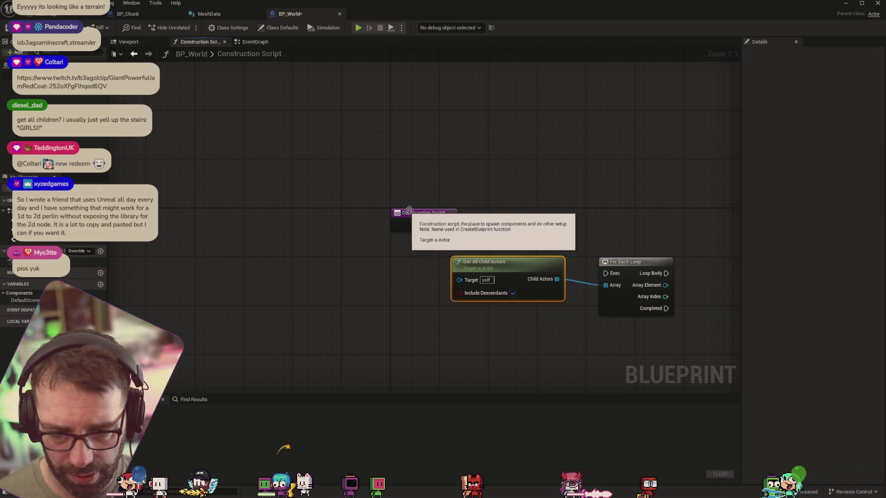
{"action": "left_click_drag", "start_coordinate": [413, 213], "coordinate": [320, 219]}
{"action": "left_click_drag", "start_coordinate": [634, 285], "coordinate": [525, 273]}
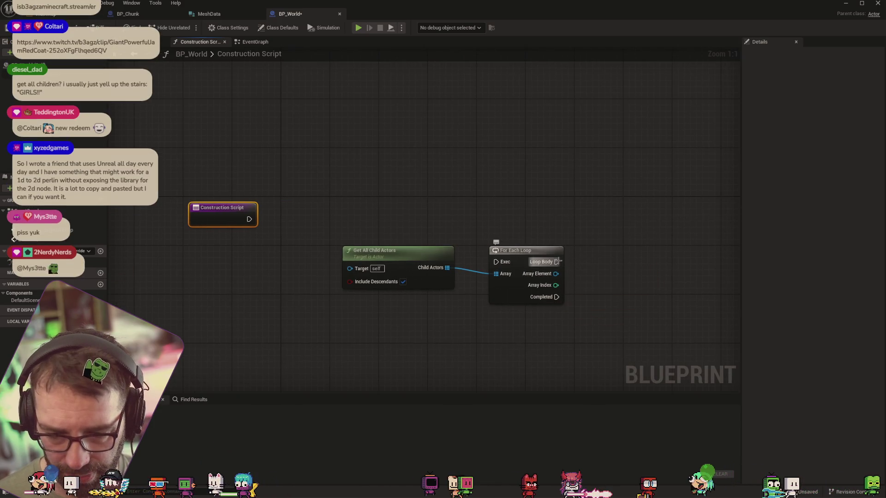
{"action": "left_click_drag", "start_coordinate": [557, 273], "coordinate": [585, 269]}
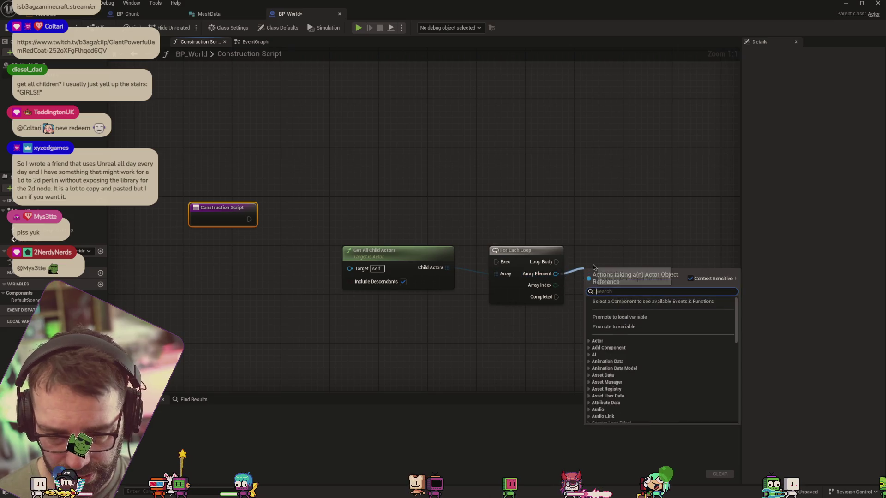
{"action": "type", "text": "destr"}
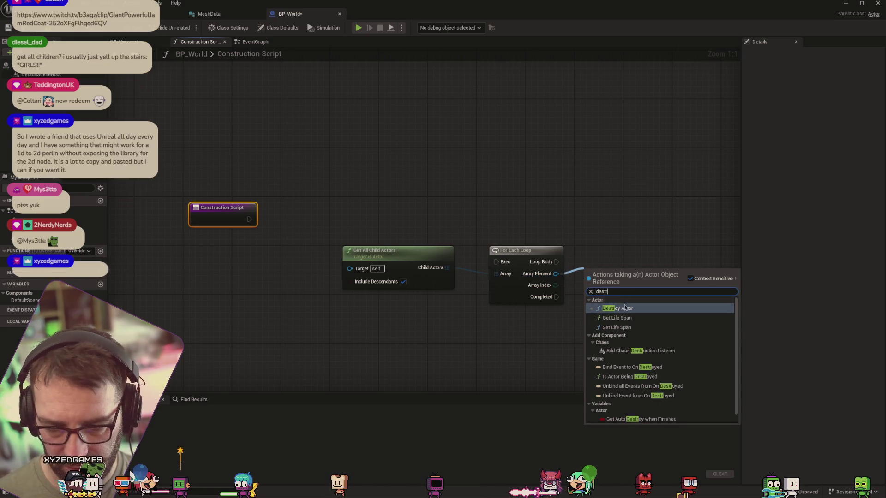
{"action": "key", "text": "Return"}
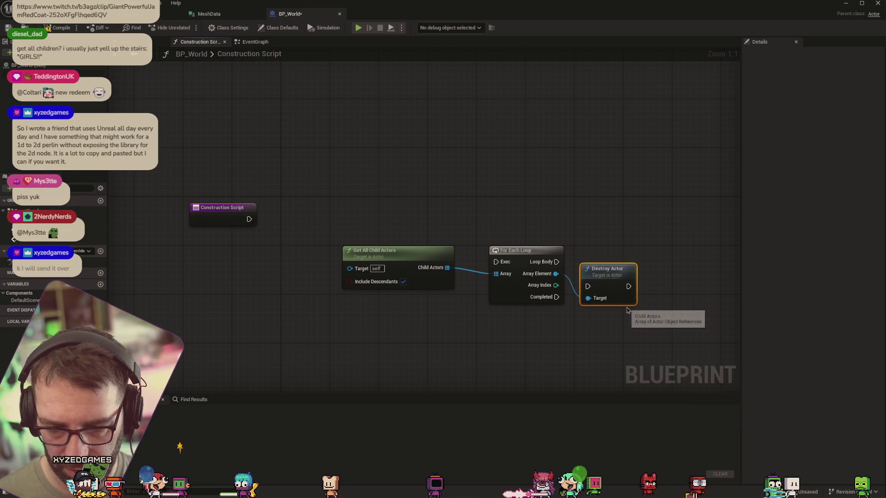
{"action": "left_click_drag", "start_coordinate": [626, 263], "coordinate": [627, 257]}
{"action": "left_click_drag", "start_coordinate": [556, 261], "coordinate": [594, 269]}
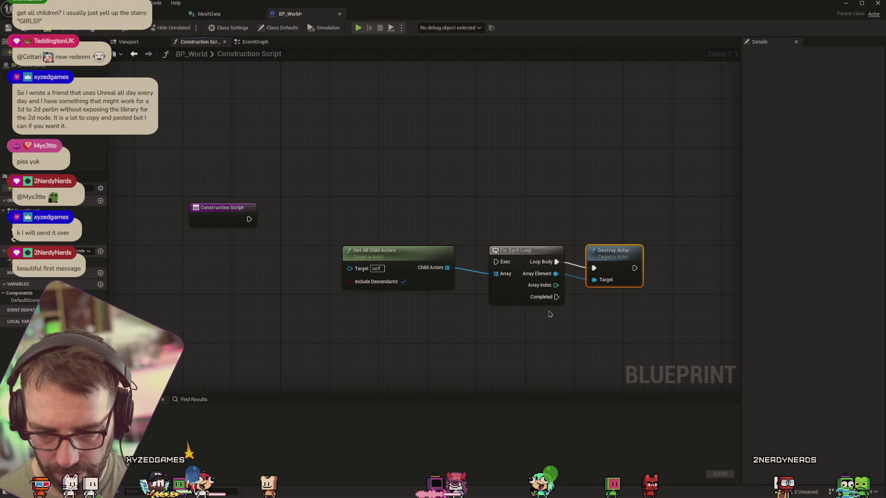
{"action": "mouse_move", "coordinate": [249, 219]}
{"action": "left_mouse_down"}
{"action": "mouse_move", "coordinate": [494, 249]}
{"action": "mouse_move", "coordinate": [496, 261]}
{"action": "left_mouse_up"}
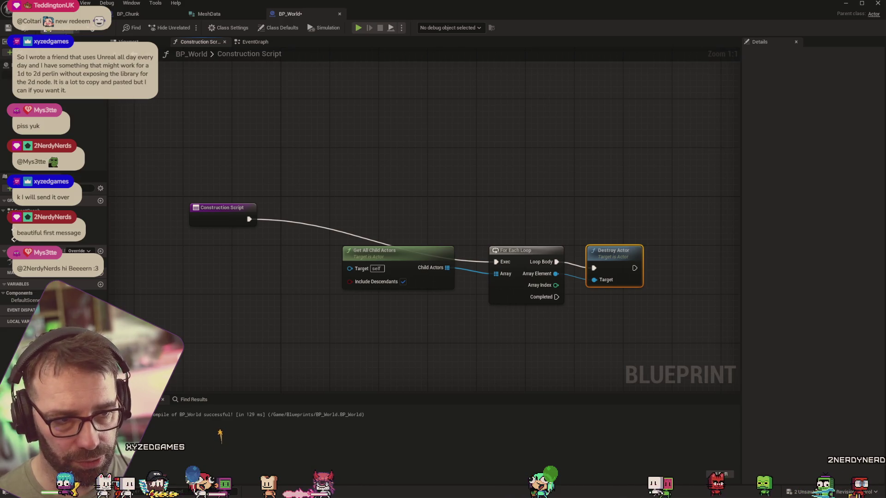
Step: Return to the BP_World graph and add a new variable
{"action": "left_click", "coordinate": [87, 14]}
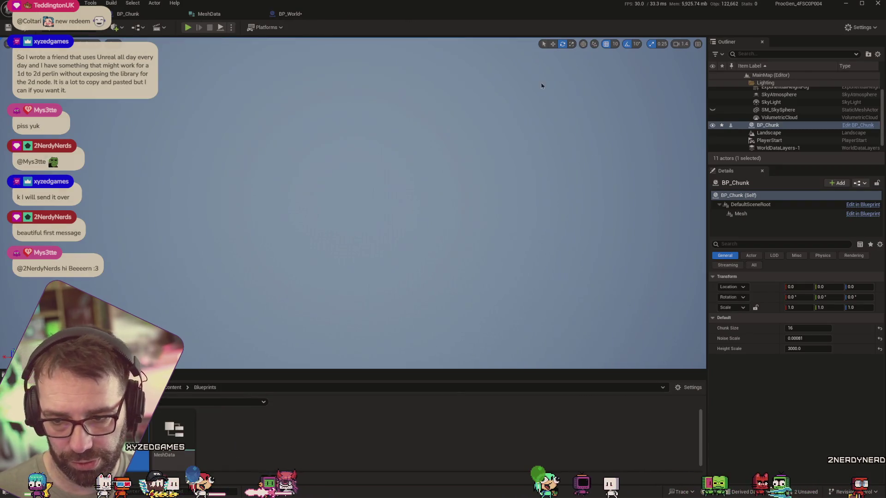
{"action": "left_click", "coordinate": [287, 17]}
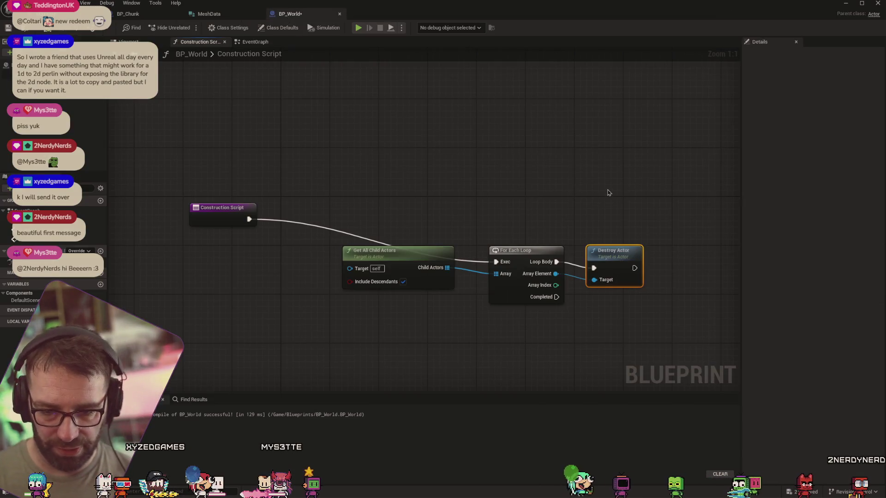
{"action": "mouse_move", "coordinate": [611, 195]}
{"action": "left_mouse_down"}
{"action": "mouse_move", "coordinate": [578, 175]}
{"action": "mouse_move", "coordinate": [418, 152]}
{"action": "left_mouse_up"}
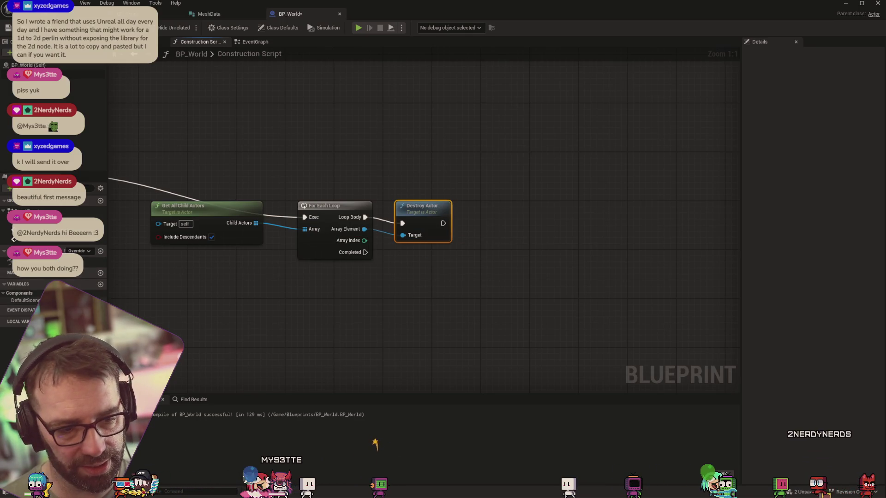
{"action": "left_click", "coordinate": [100, 285]}
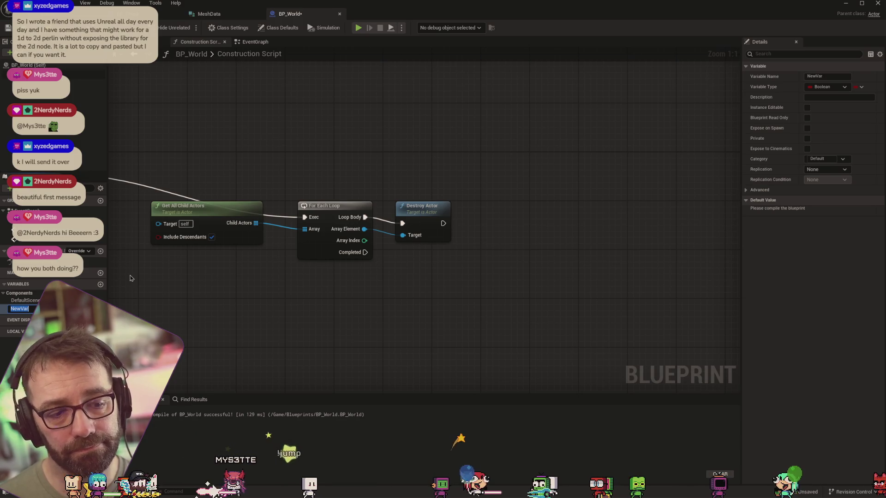
Step: Name the new variable ChunkSize and make it an Integer
{"action": "type", "text": "Chiun"}
{"action": "key", "text": "BackSpace"}
{"action": "key", "text": "BackSpace"}
{"action": "key", "text": "BackSpace"}
{"action": "type", "text": "unkSizw"}
{"action": "key", "text": "BackSpace"}
{"action": "type", "text": "e"}
{"action": "key", "text": "Return"}
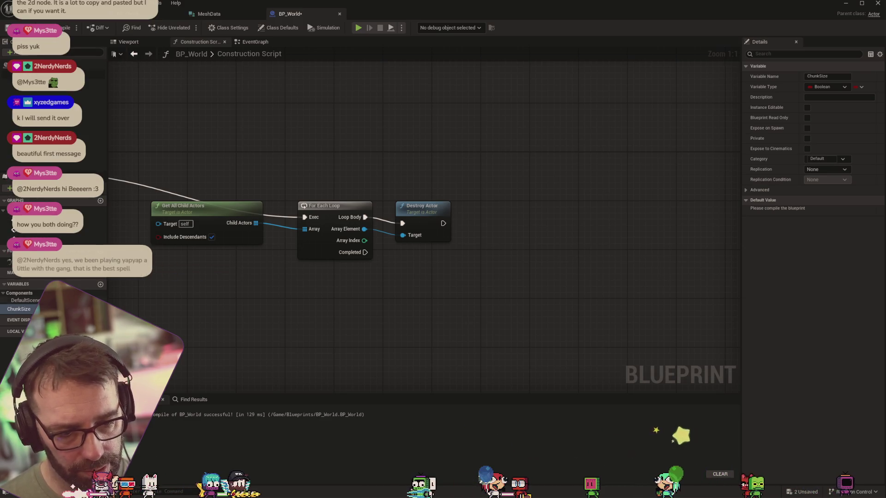
{"action": "left_click", "coordinate": [94, 309]}
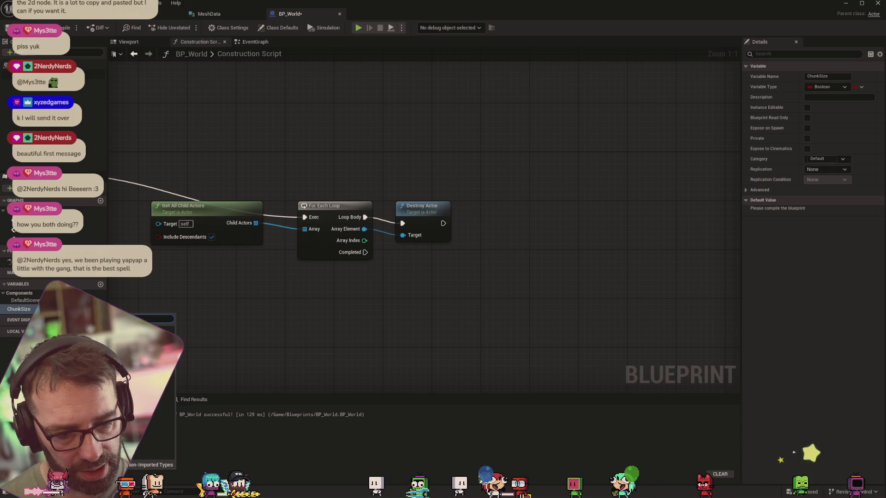
{"action": "key", "text": "Return"}
{"action": "type", "text": "NoiseSc"}
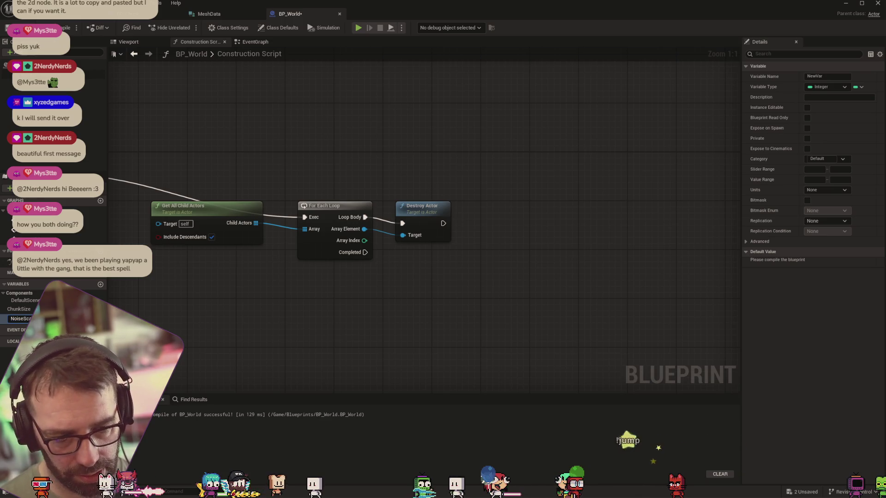
Step: Add NoiseScale and an instance-editable HeightScale variable, then compile with F7
{"action": "key", "text": "Return"}
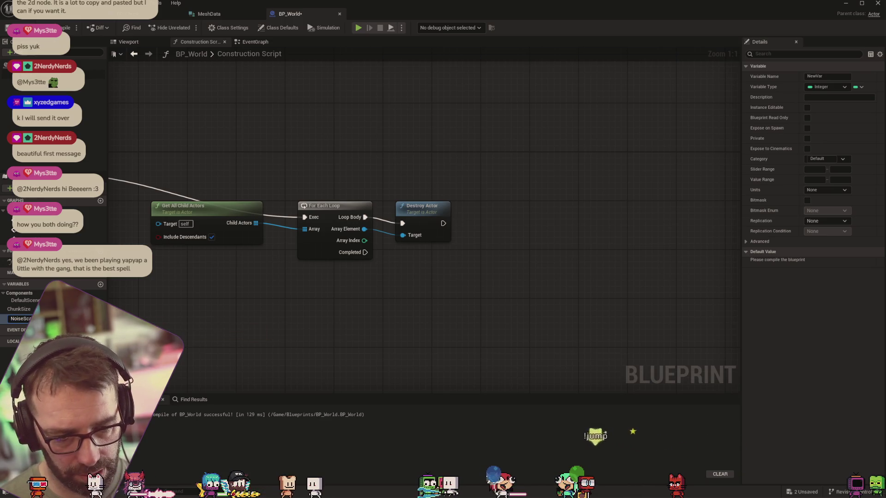
{"action": "key", "text": "Return"}
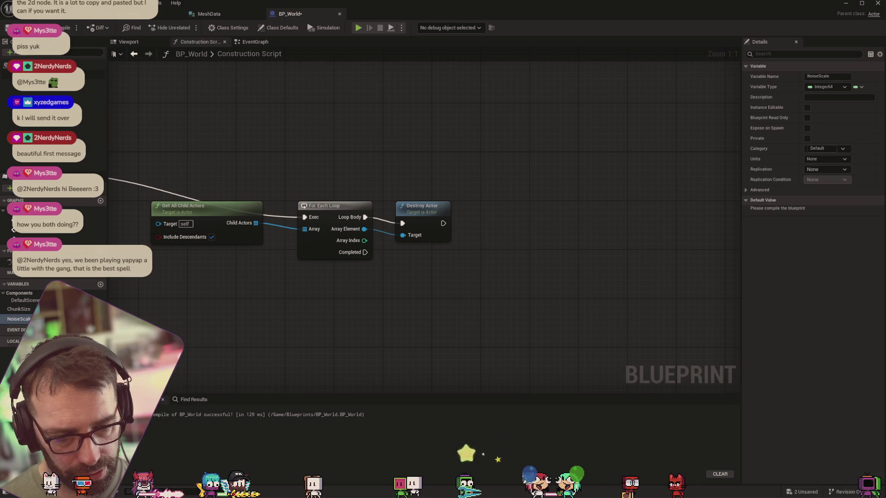
{"action": "left_click", "coordinate": [99, 285]}
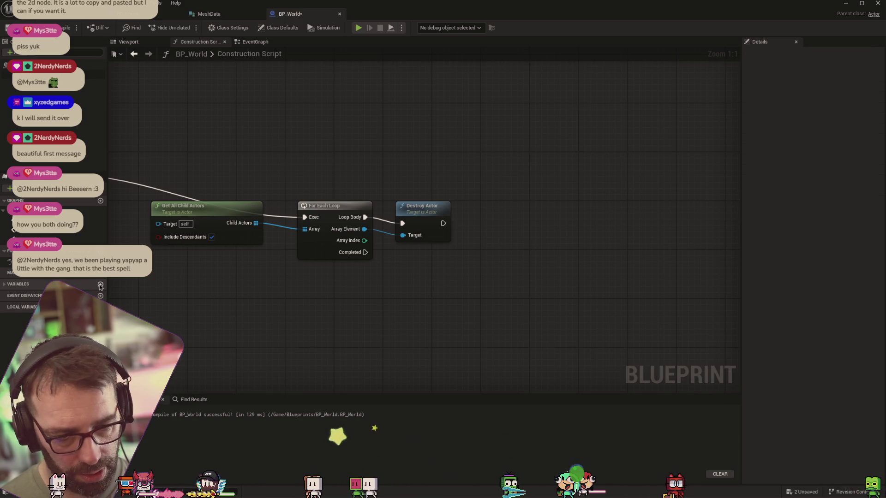
{"action": "left_click", "coordinate": [82, 287]}
{"action": "type", "text": "HeightS"}
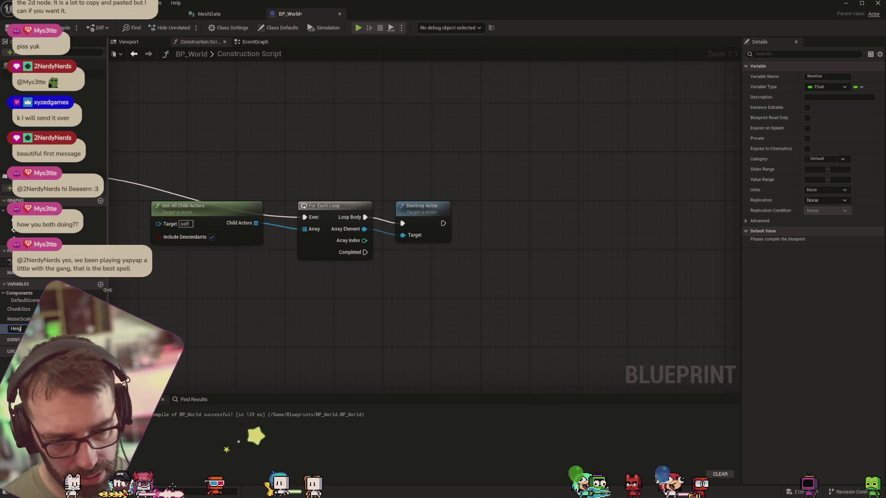
{"action": "key", "text": "Return"}
{"action": "left_click", "coordinate": [101, 328]}
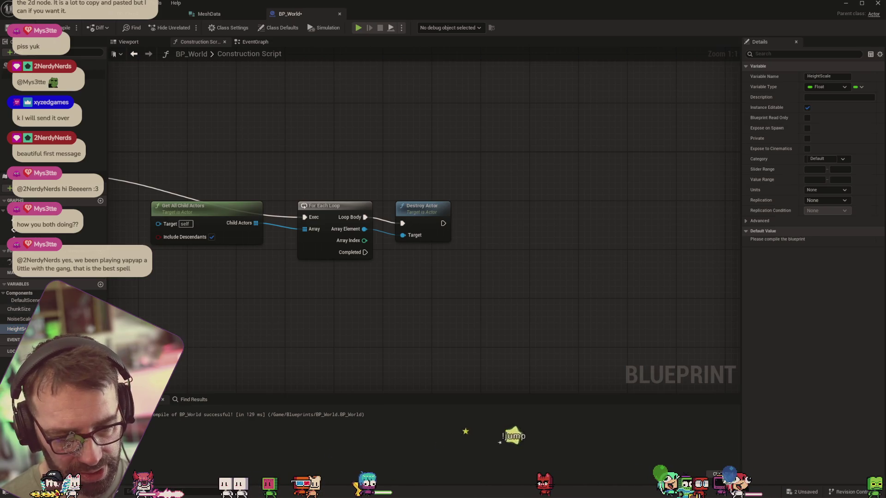
{"action": "key", "text": "F7"}
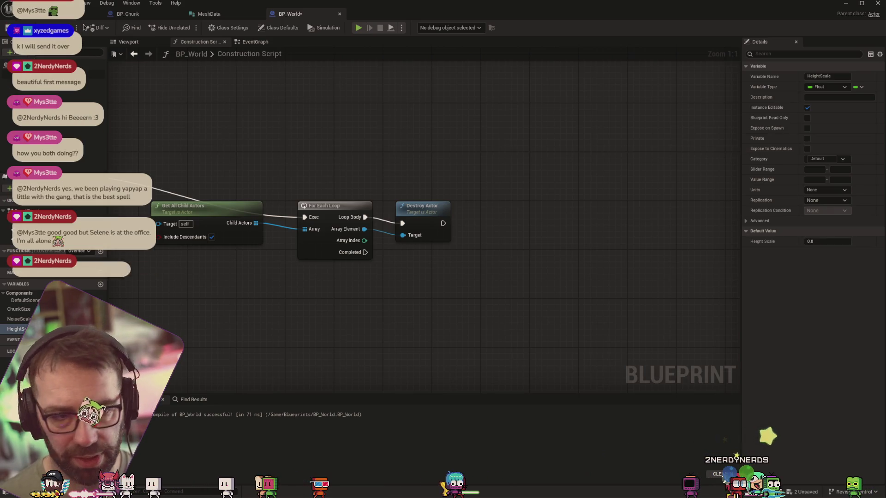
{"action": "left_click", "coordinate": [46, 14]}
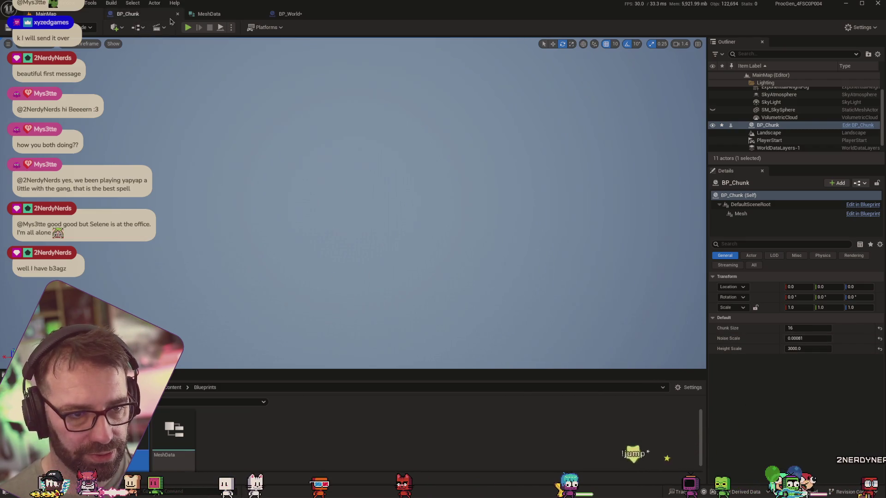
Step: Set BP_World defaults: Height Scale 3000, a small Noise Scale, and Chunk Size 16
{"action": "left_click", "coordinate": [290, 14]}
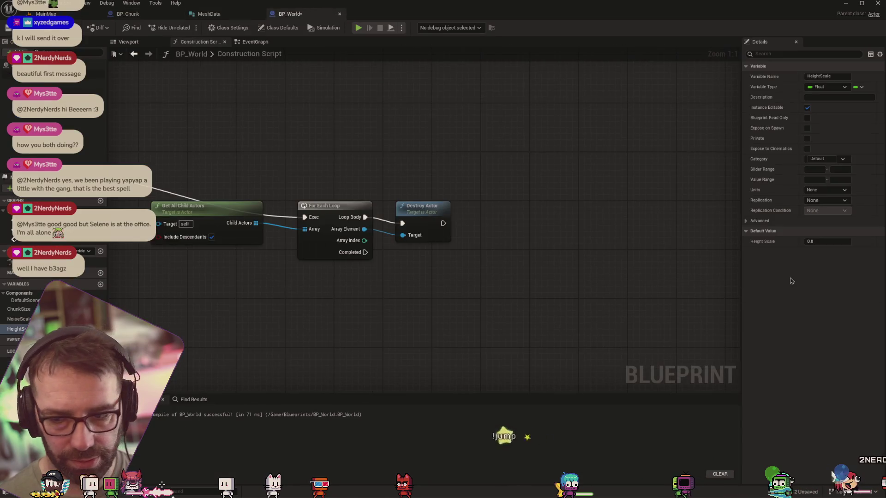
{"action": "left_click", "coordinate": [829, 242]}
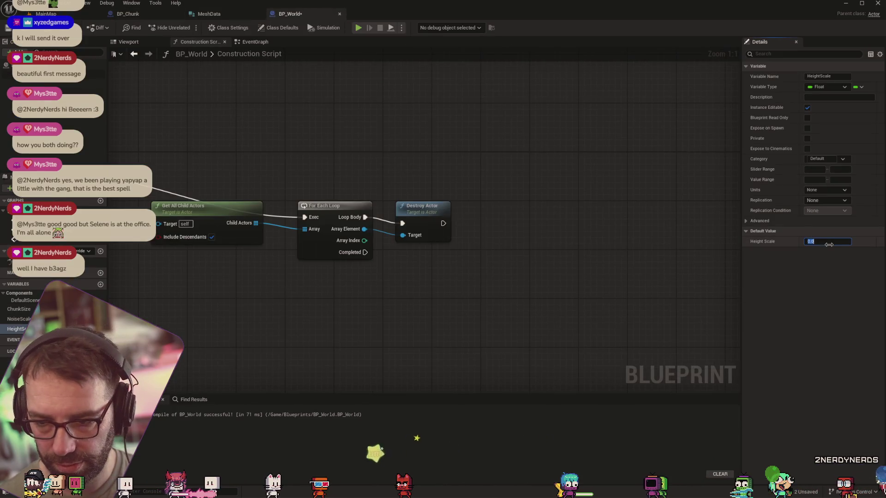
{"action": "type", "text": "3000"}
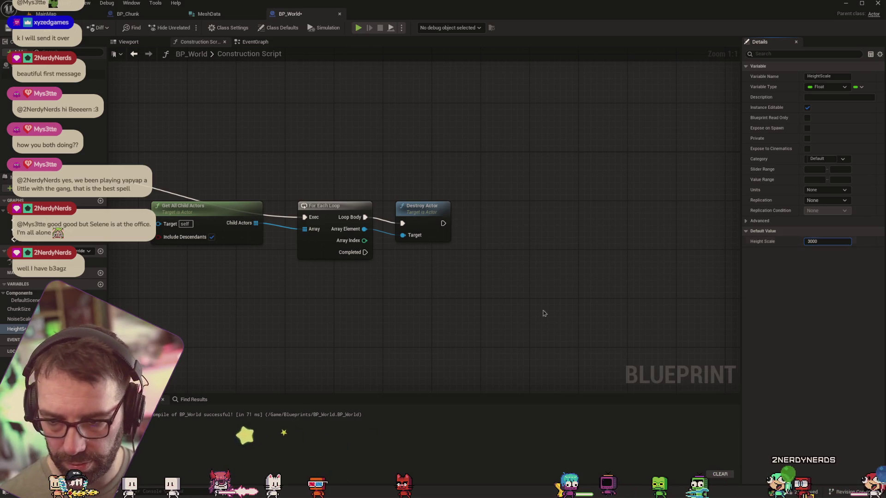
{"action": "left_click", "coordinate": [18, 319]}
{"action": "left_click", "coordinate": [827, 242]}
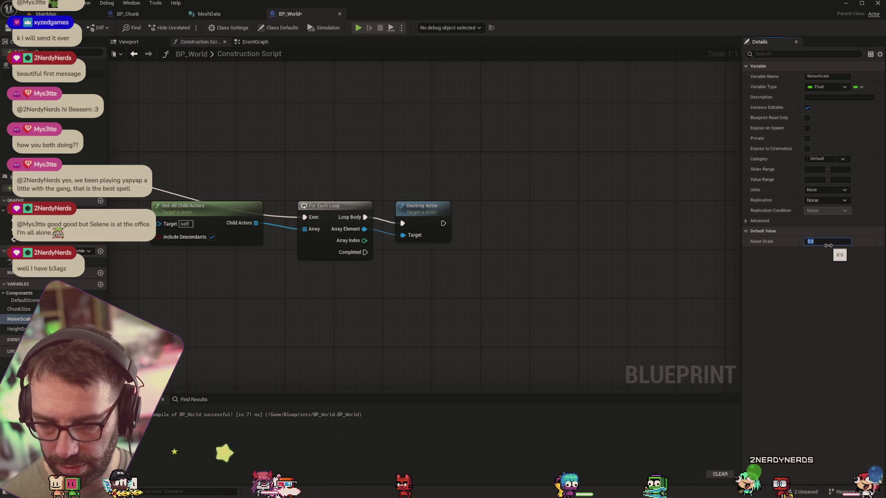
{"action": "type", "text": "081"}
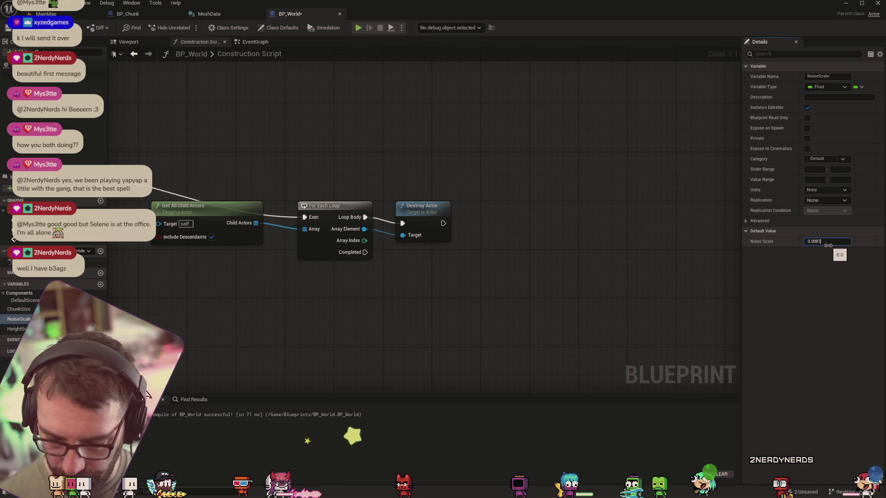
{"action": "left_click", "coordinate": [19, 310]}
{"action": "left_click", "coordinate": [828, 262]}
{"action": "type", "text": "16"}
{"action": "key", "text": "Return"}
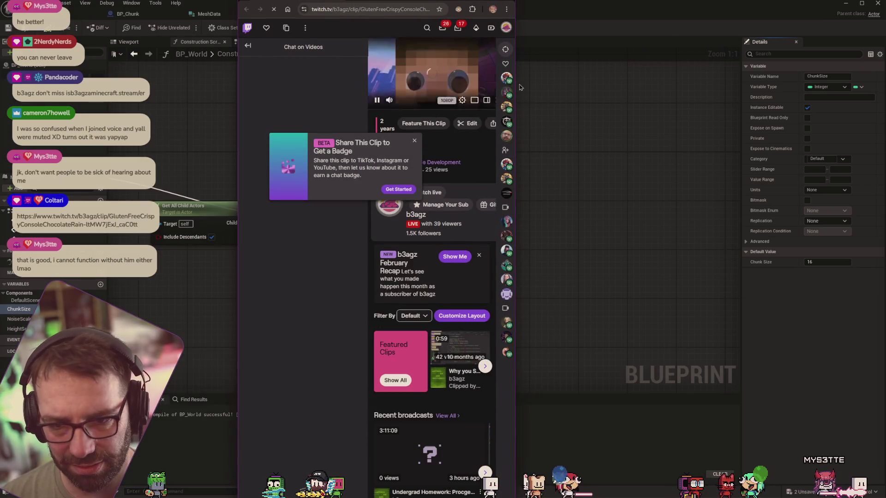
Step: Widen the browser to watch the second viewer clip, then switch back to Unreal
{"action": "left_click_drag", "start_coordinate": [515, 106], "coordinate": [794, 106]}
{"action": "mouse_move", "coordinate": [784, 109]}
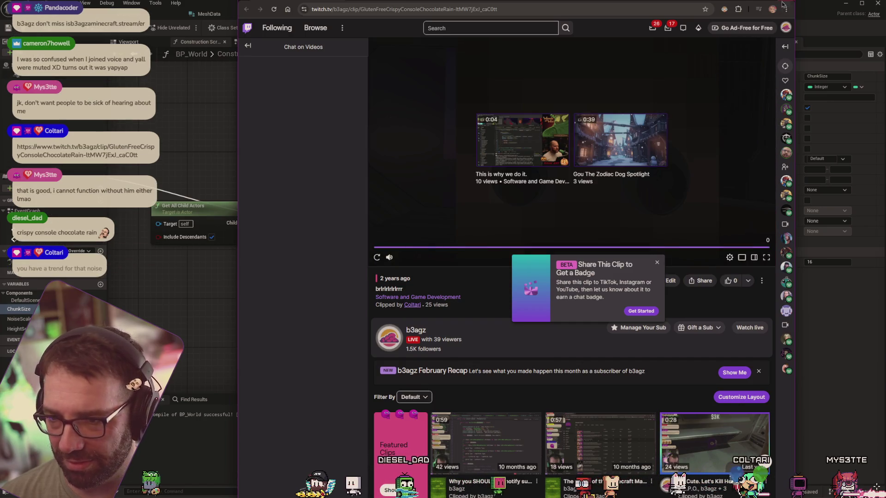
{"action": "key", "text": "alt+Tab"}
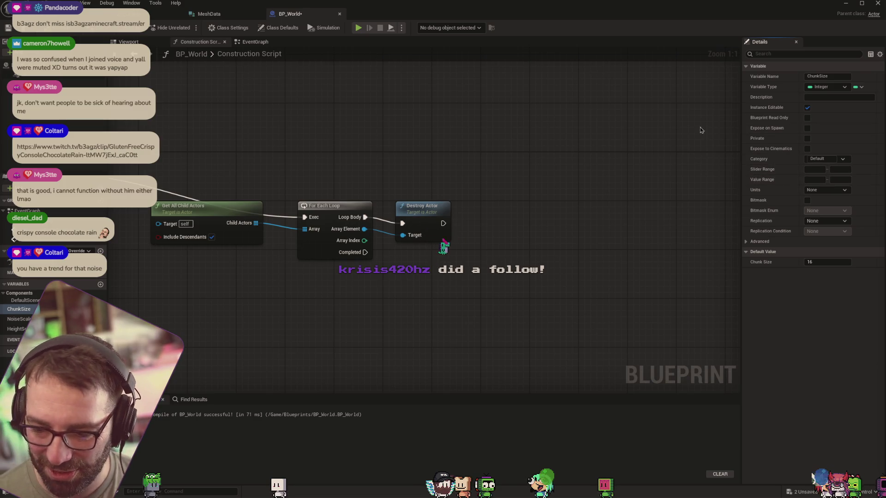
{"action": "left_click_drag", "start_coordinate": [273, 141], "coordinate": [373, 132]}
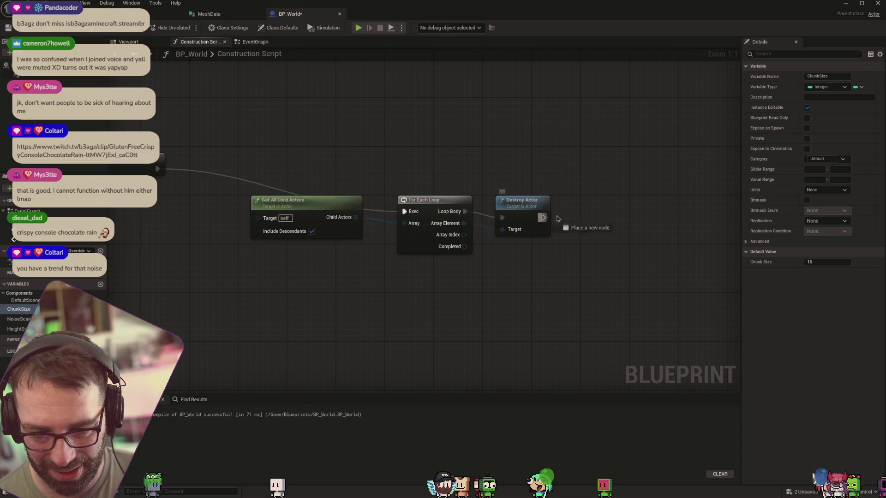
{"action": "left_click_drag", "start_coordinate": [557, 218], "coordinate": [618, 211]}
{"action": "type", "text": "instant"}
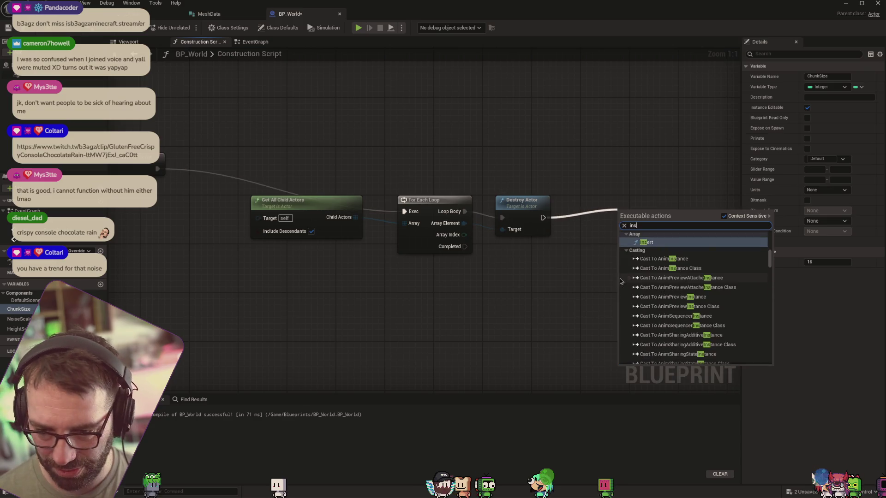
{"action": "key", "text": "BackSpace"}
{"action": "key", "text": "BackSpace"}
{"action": "key", "text": "BackSpace"}
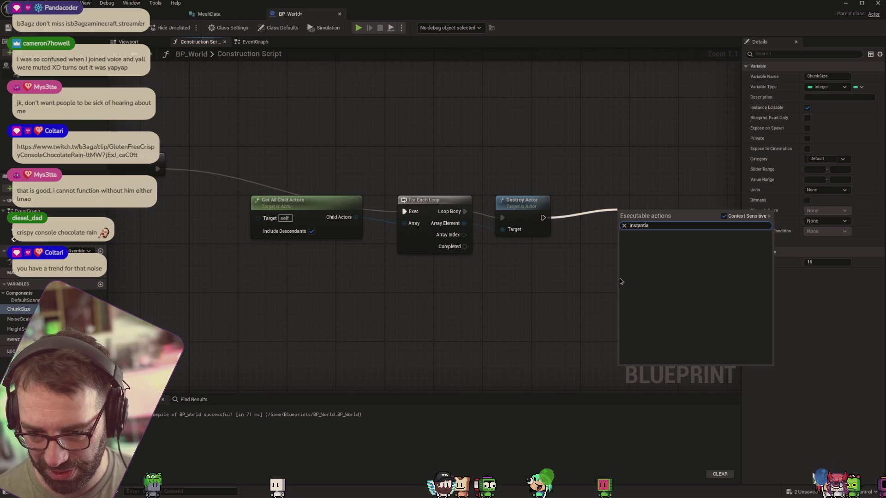
{"action": "type", "text": "create"}
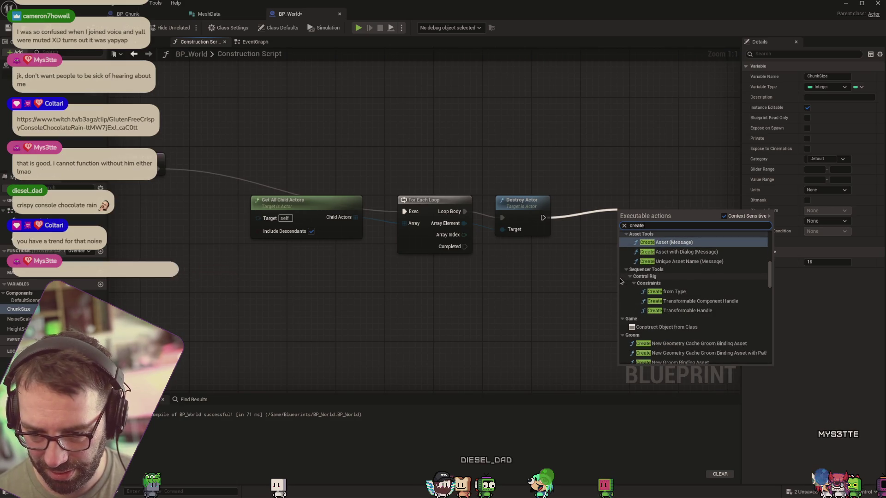
{"action": "type", "text": " act"}
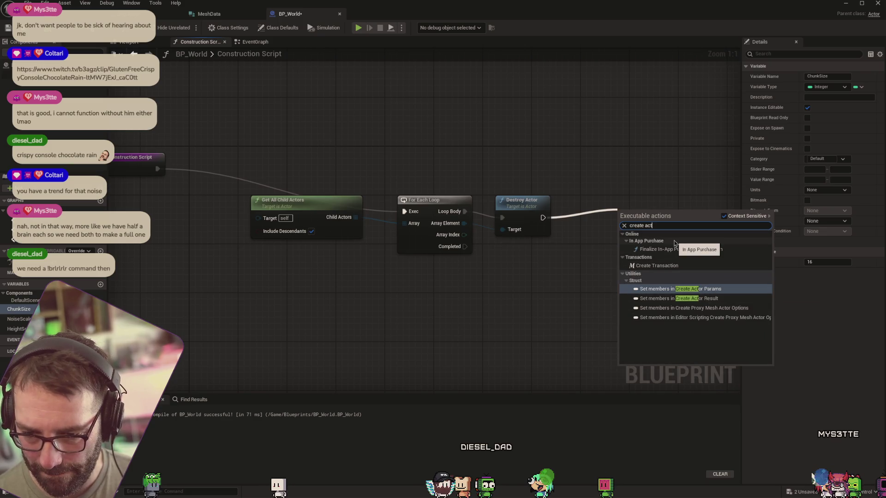
{"action": "key", "text": "BackSpace"}
{"action": "key", "text": "BackSpace"}
{"action": "type", "text": "s"}
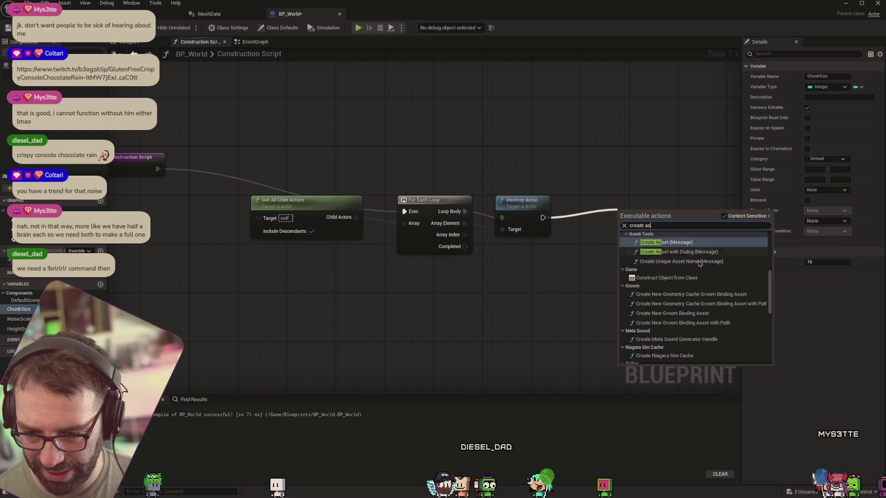
{"action": "scroll", "coordinate": [692, 290], "scroll_direction": "down", "scroll_amount": 10}
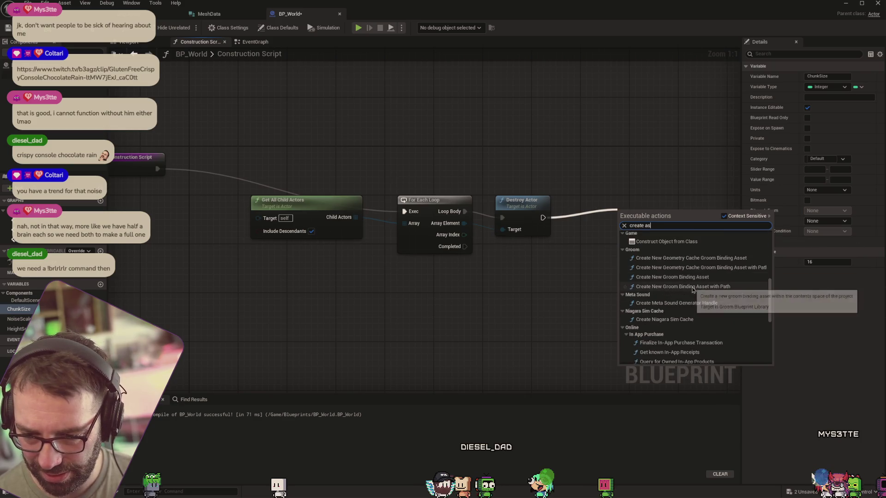
{"action": "scroll", "coordinate": [690, 290], "scroll_direction": "up", "scroll_amount": 15}
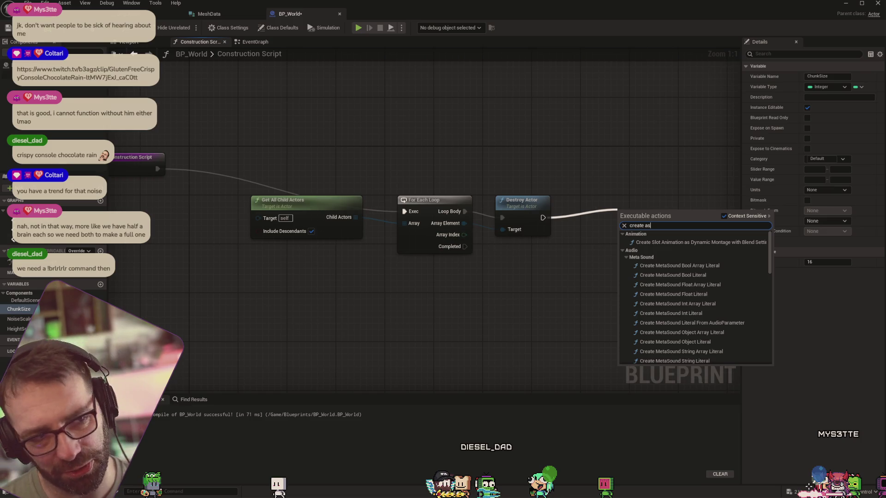
{"action": "key", "text": "Escape"}
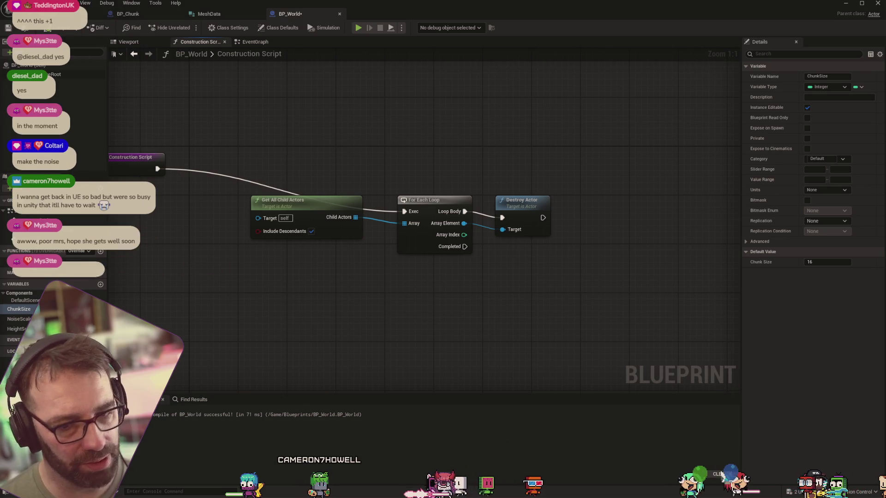
{"action": "left_click_drag", "start_coordinate": [543, 218], "coordinate": [582, 212]}
{"action": "type", "text": "spaen"}
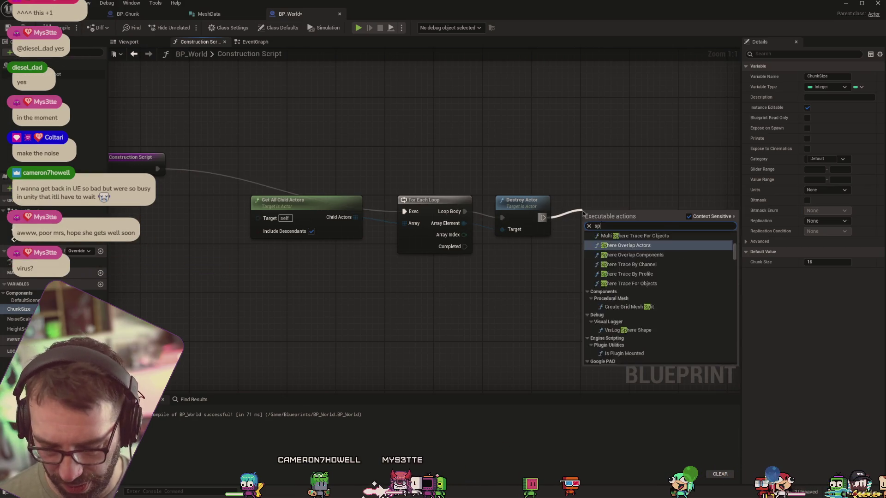
{"action": "key", "text": "BackSpace"}
{"action": "key", "text": "BackSpace"}
{"action": "type", "text": "wn"}
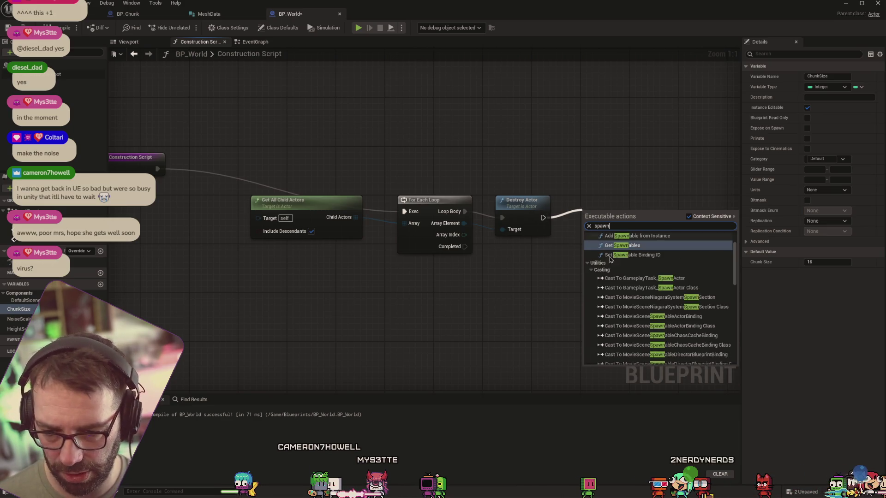
{"action": "type", "text": " act"}
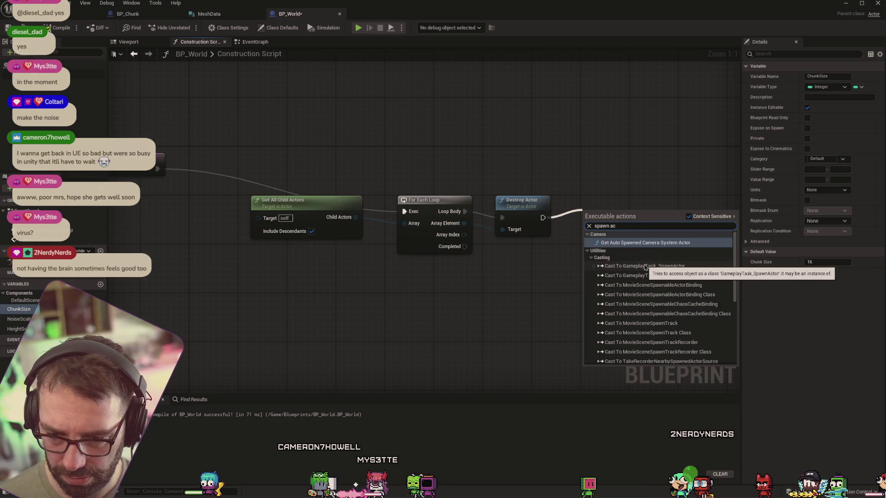
{"action": "key", "text": "Escape"}
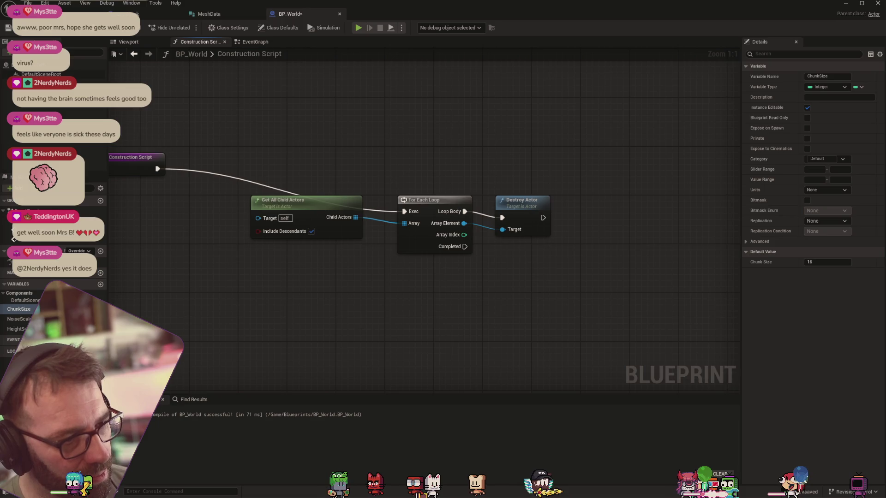
{"action": "key", "text": "F1"}
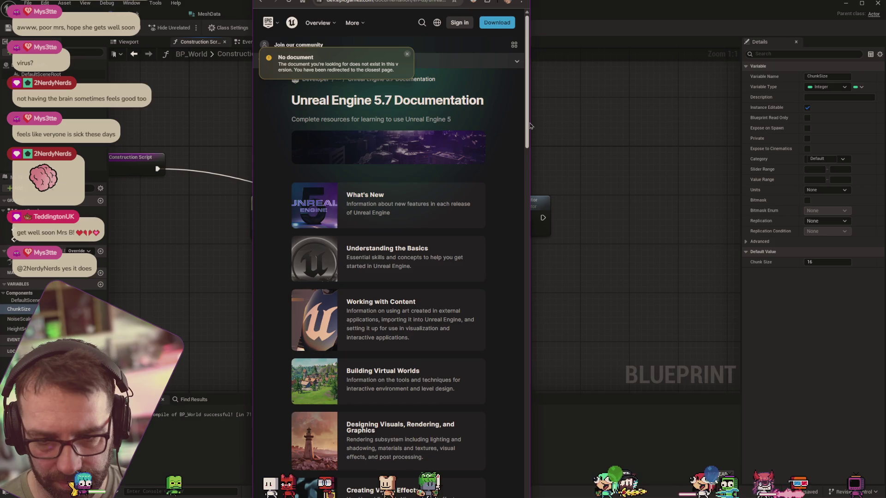
Step: Skim the forum thread, then search the graph's actions for 'spawn actor from'
{"action": "left_click_drag", "start_coordinate": [529, 113], "coordinate": [746, 115]}
{"action": "scroll", "coordinate": [746, 116], "scroll_direction": "down", "scroll_amount": 15}
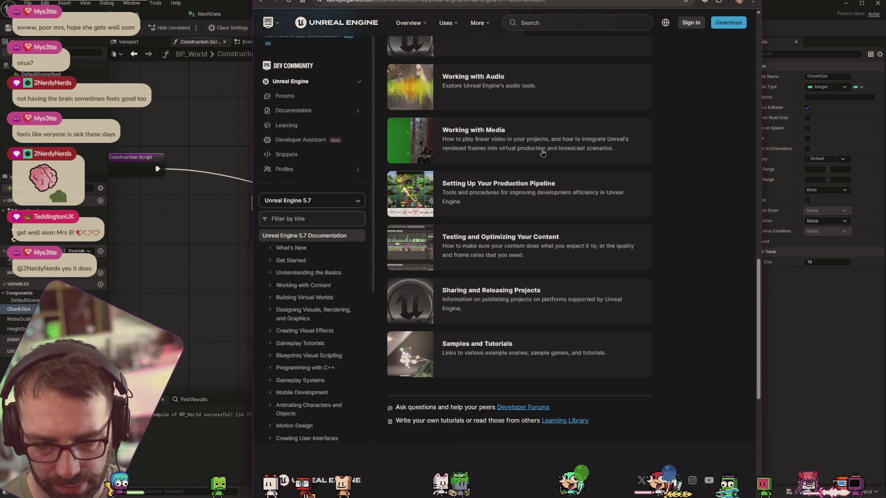
{"action": "left_click", "coordinate": [266, 4]}
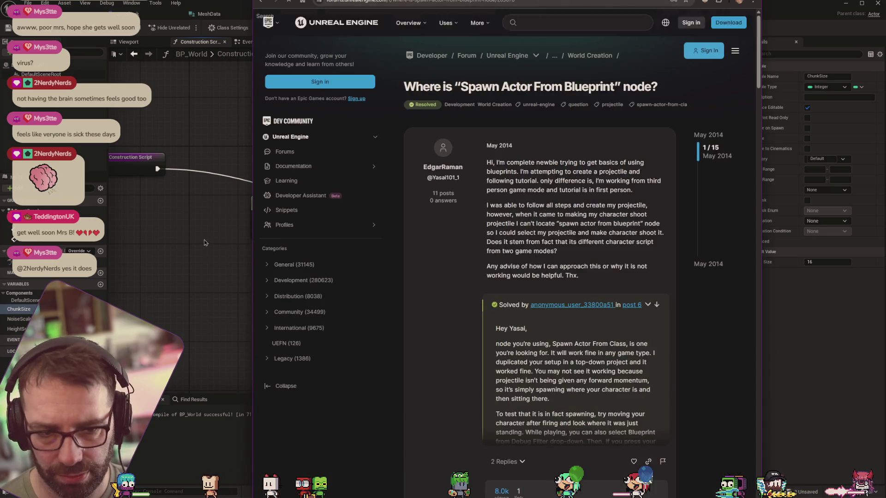
{"action": "key", "text": "alt+Tab"}
{"action": "right_click", "coordinate": [524, 257]}
{"action": "type", "text": "spawn actor freom"}
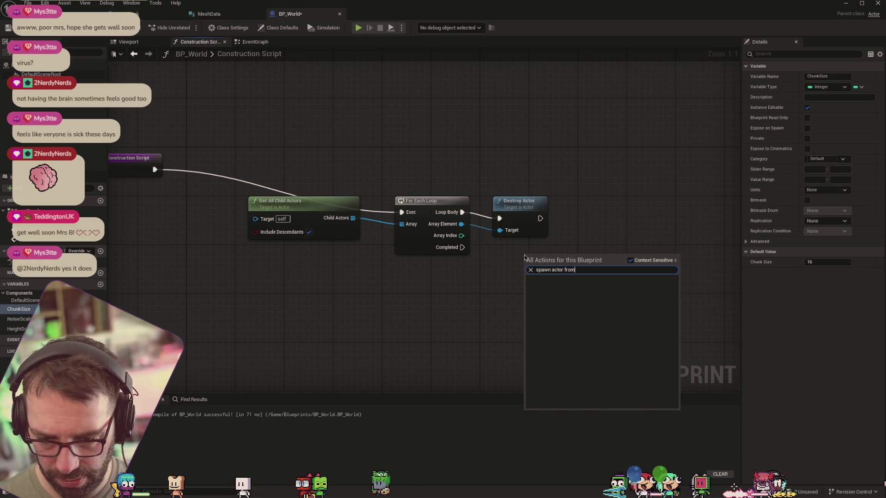
Step: Enlarge the thread's Blueprint image, then search the graph actions for 'spawnactor'
{"action": "key", "text": "Escape"}
{"action": "key", "text": "alt+Tab"}
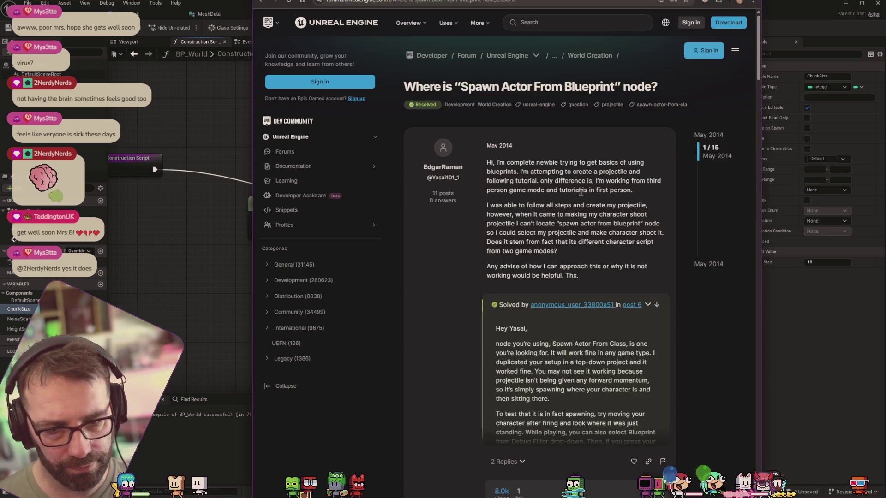
{"action": "scroll", "coordinate": [629, 221], "scroll_direction": "down", "scroll_amount": 5}
{"action": "scroll", "coordinate": [629, 220], "scroll_direction": "down", "scroll_amount": 5}
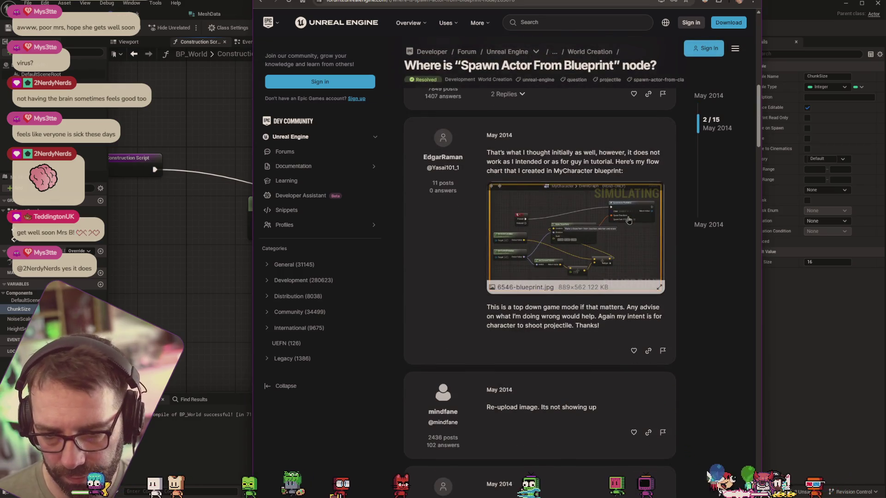
{"action": "left_click", "coordinate": [639, 246]}
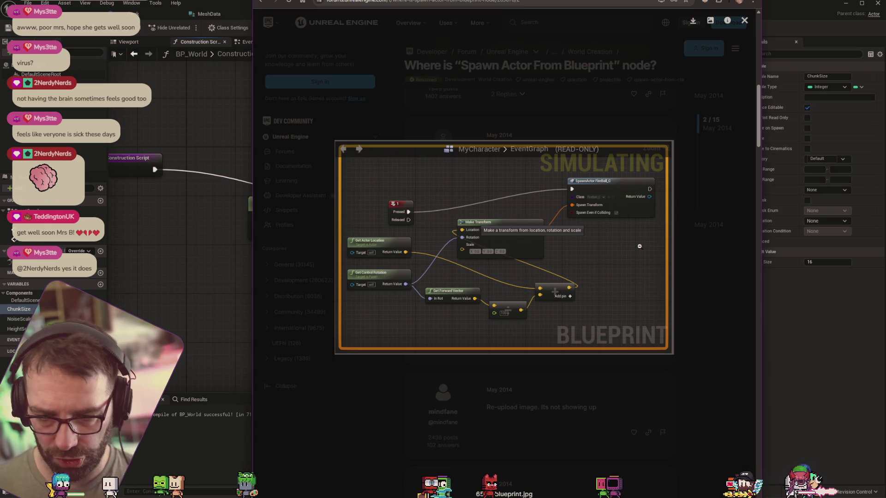
{"action": "key", "text": "alt+Tab"}
{"action": "right_click", "coordinate": [510, 289]}
{"action": "type", "text": "s"}
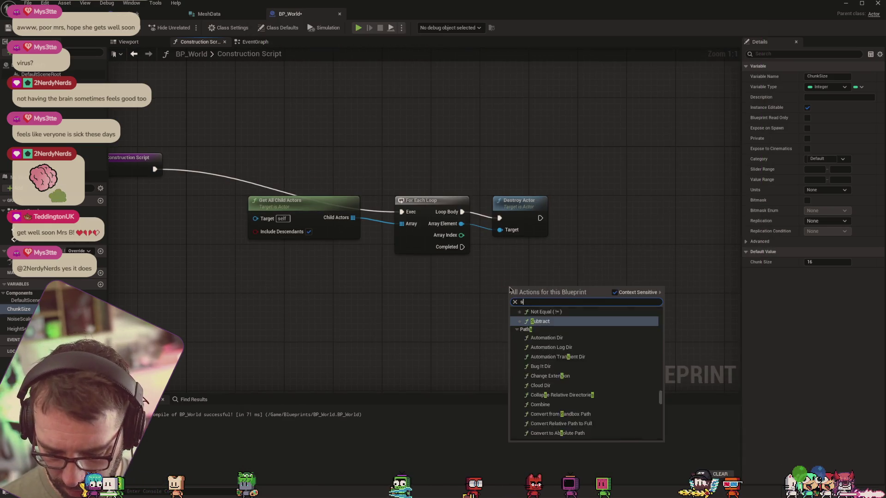
{"action": "type", "text": "pawnactor"}
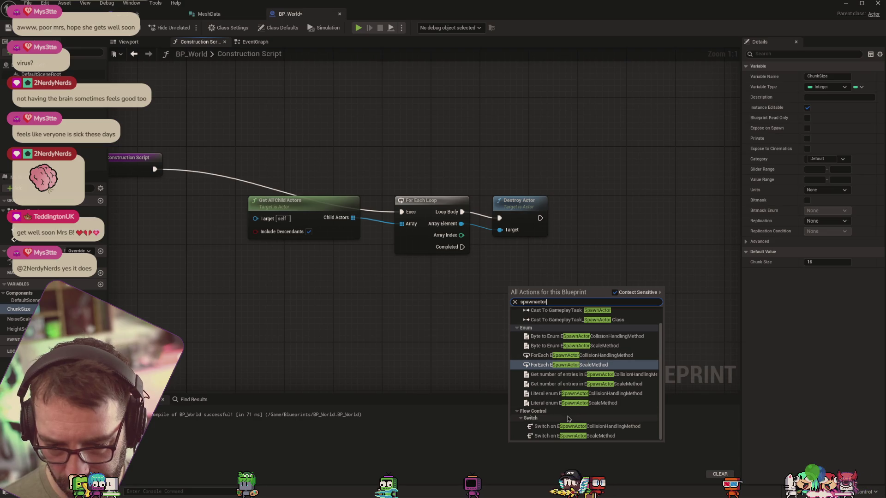
Step: With Context Sensitive unticked, search all actions for 'actor from class' and 'spawn fr'
{"action": "left_click", "coordinate": [614, 293]}
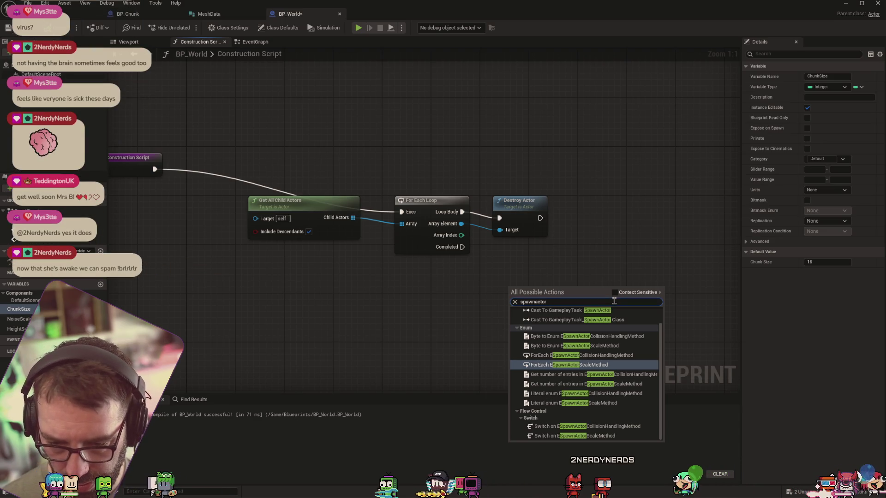
{"action": "type", "text": " a"}
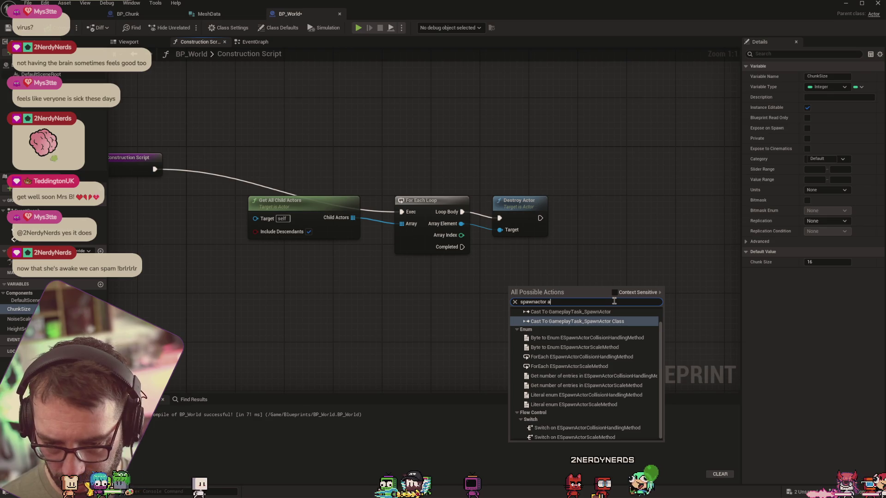
{"action": "key", "text": "BackSpace"}
{"action": "type", "text": "fro"}
{"action": "key", "text": "BackSpace"}
{"action": "key", "text": "BackSpace"}
{"action": "key", "text": "BackSpace"}
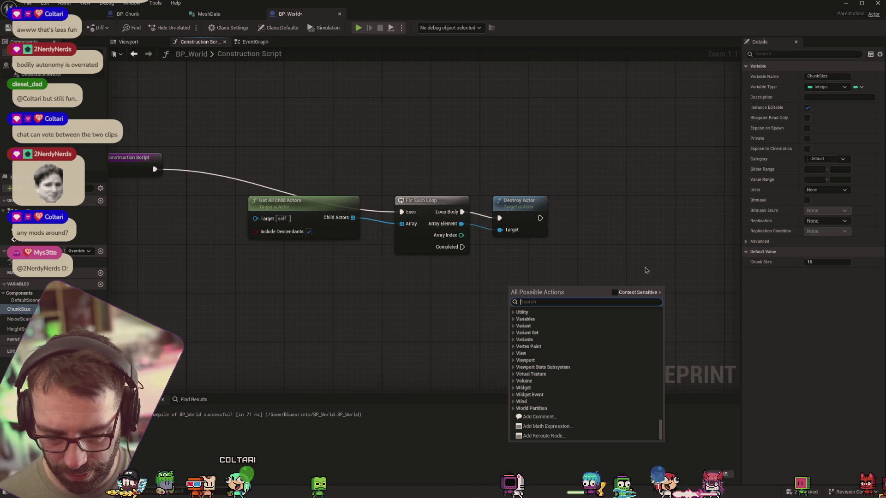
{"action": "type", "text": "actor from "}
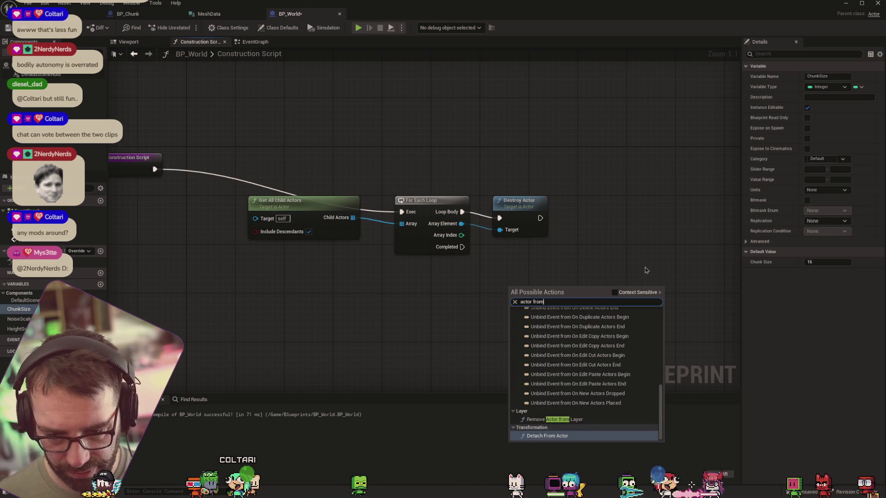
{"action": "type", "text": "clas"}
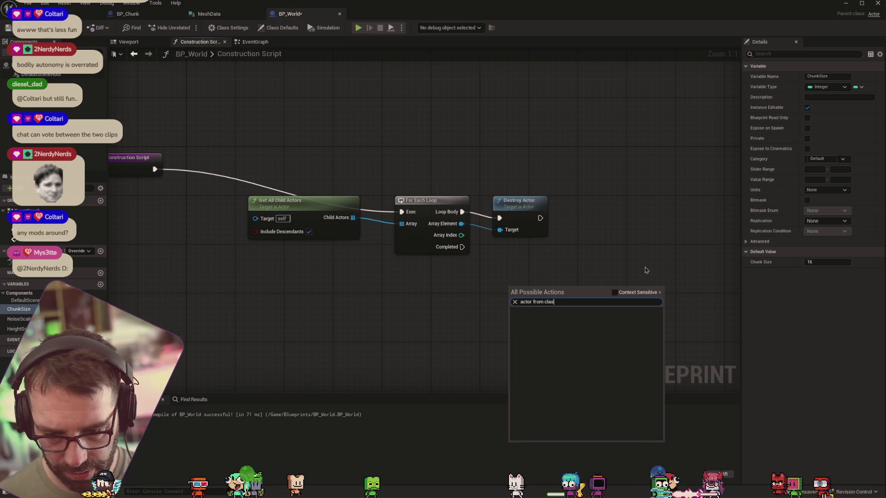
{"action": "key", "text": "BackSpace"}
{"action": "key", "text": "BackSpace"}
{"action": "key", "text": "BackSpace"}
{"action": "type", "text": "spawn"}
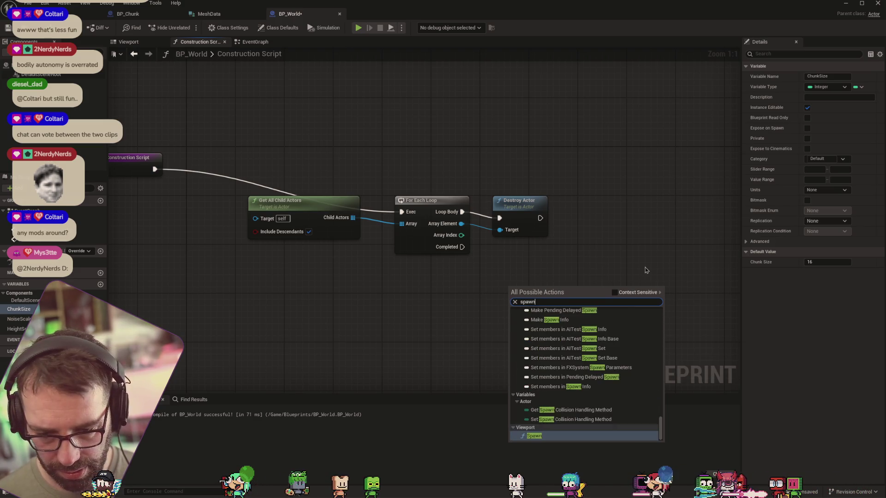
{"action": "type", "text": " fr"}
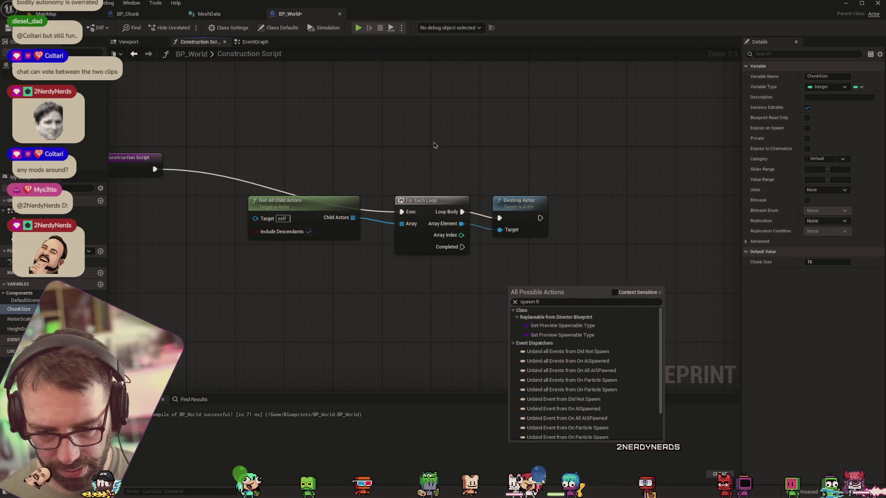
{"action": "key", "text": "alt+Tab"}
{"action": "left_click", "coordinate": [393, 1]}
Step: Google 'unreal instantiate object' and check the forum answer and the Epic docs result
{"action": "type", "text": "unreal instan"}
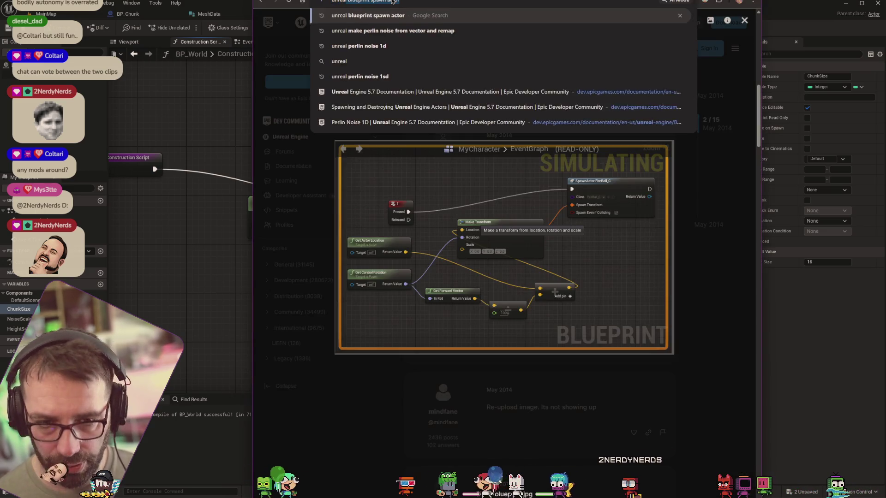
{"action": "type", "text": "tiate o"}
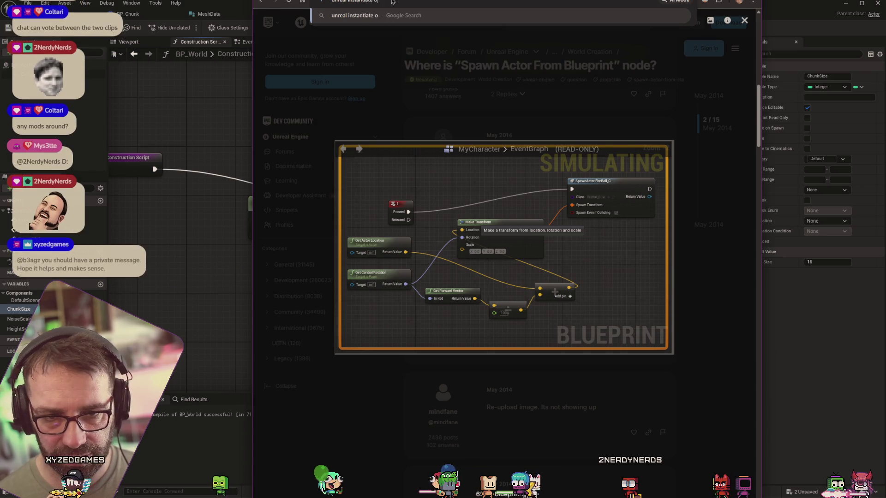
{"action": "type", "text": "bject"}
{"action": "key", "text": "Return"}
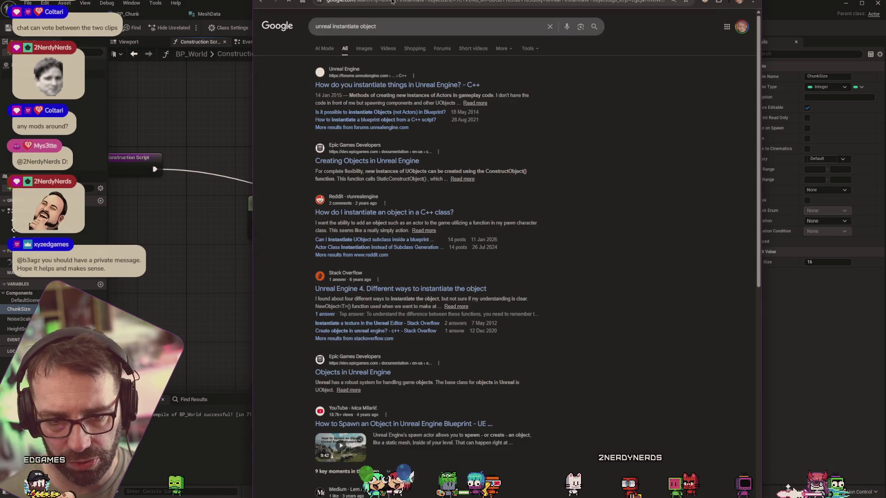
{"action": "left_click", "coordinate": [455, 85]}
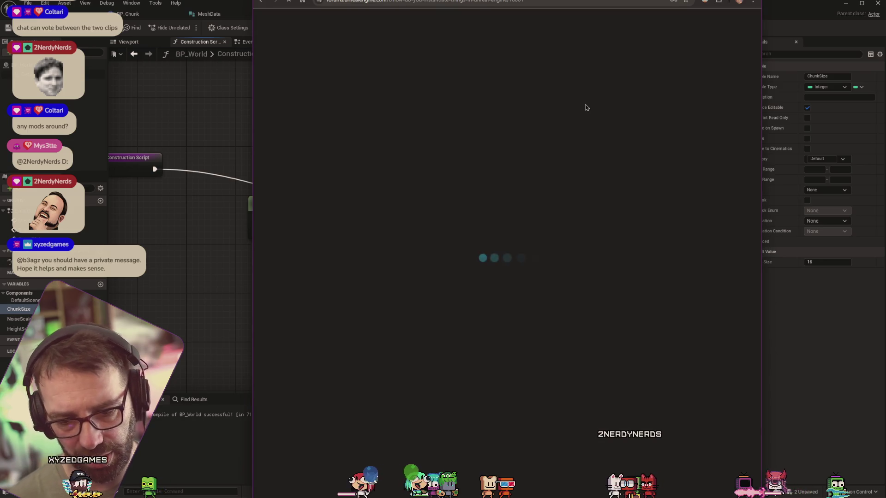
{"action": "left_click", "coordinate": [265, 3]}
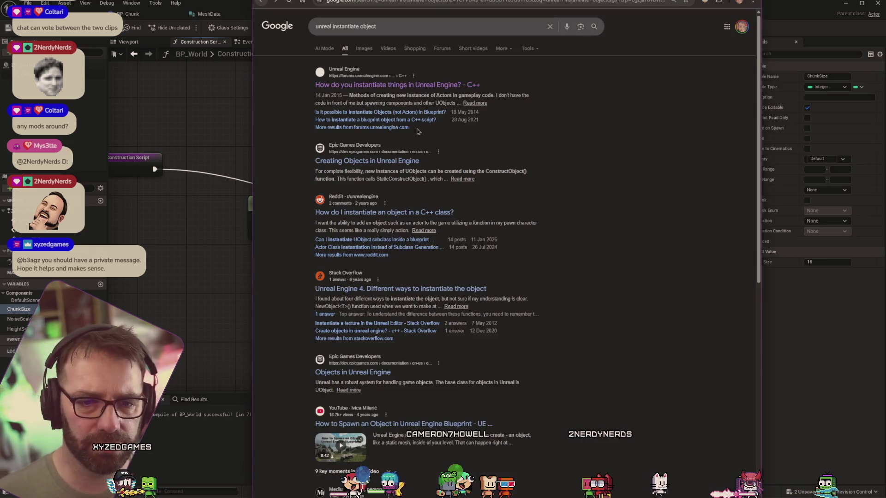
{"action": "left_click", "coordinate": [418, 162]}
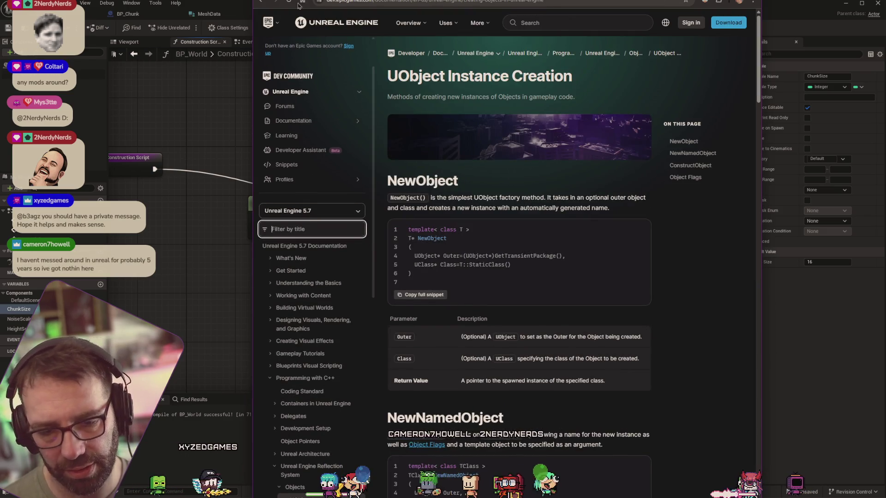
{"action": "key", "text": "alt+Left"}
Step: Refine the search with 'blueprints' and open the Create Object from Blueprint wiki page
{"action": "left_click", "coordinate": [408, 28]}
{"action": "type", "text": "bl"}
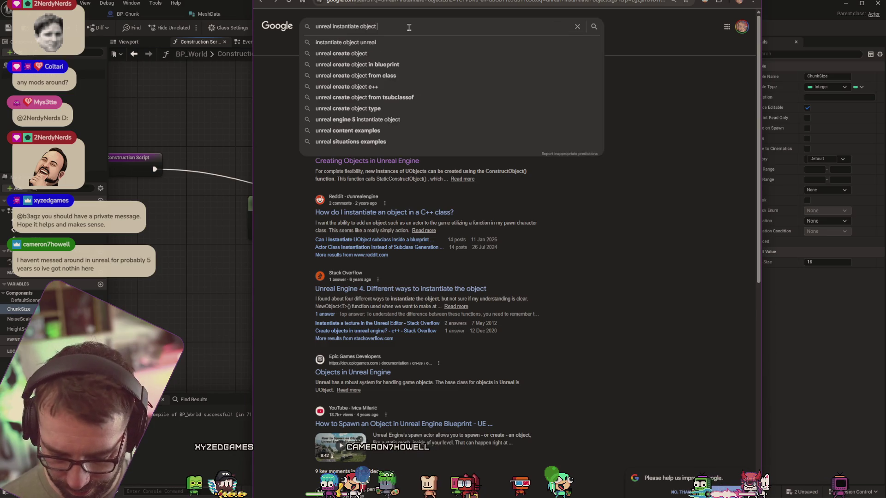
{"action": "key", "text": "Return"}
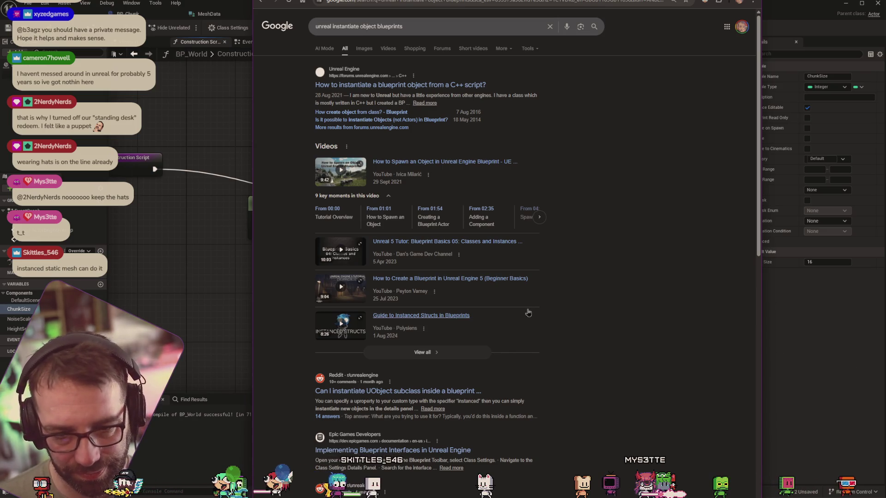
{"action": "scroll", "coordinate": [534, 302], "scroll_direction": "down", "scroll_amount": 7}
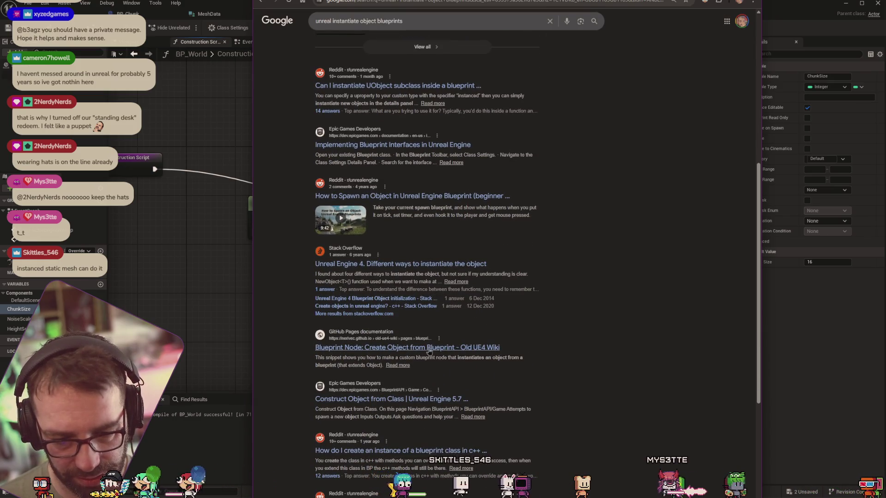
{"action": "left_click", "coordinate": [429, 352]}
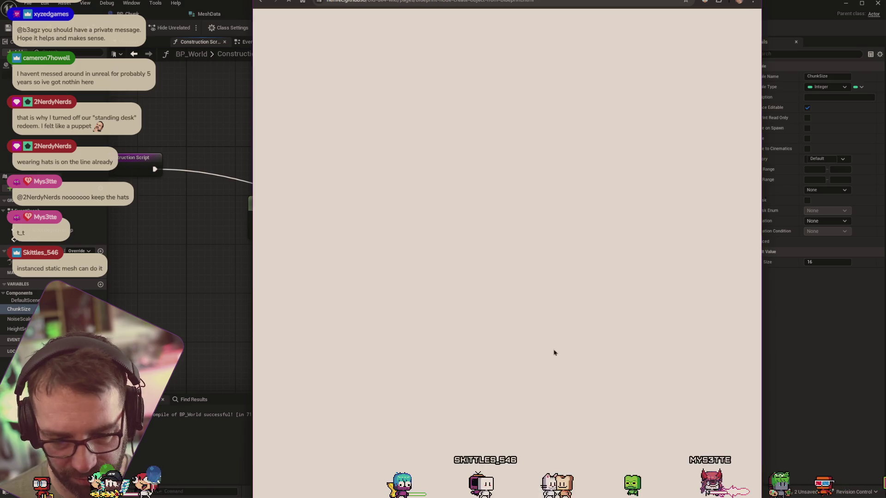
{"action": "left_click", "coordinate": [207, 297]}
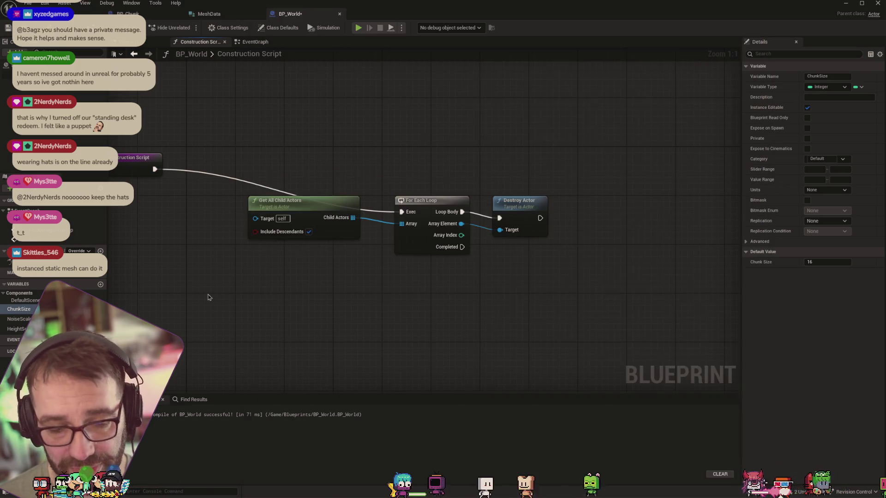
{"action": "right_click", "coordinate": [325, 292]}
{"action": "type", "text": "create oi"}
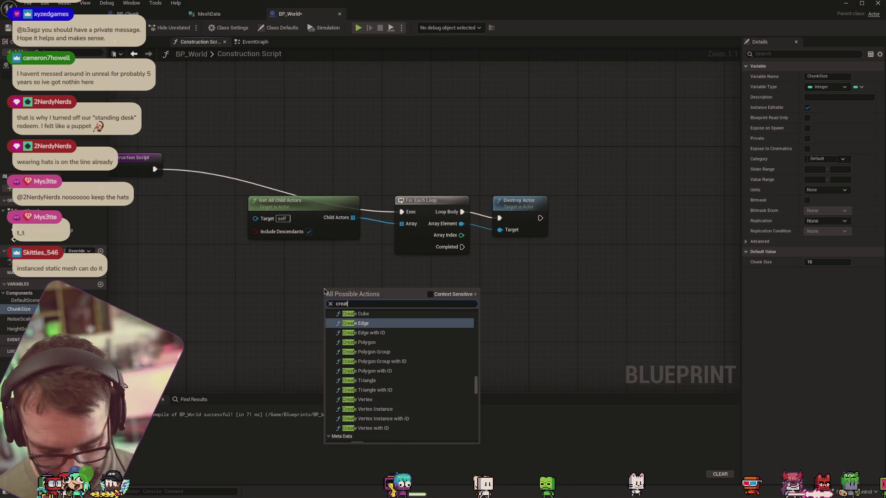
{"action": "key", "text": "BackSpace"}
{"action": "type", "text": "b"}
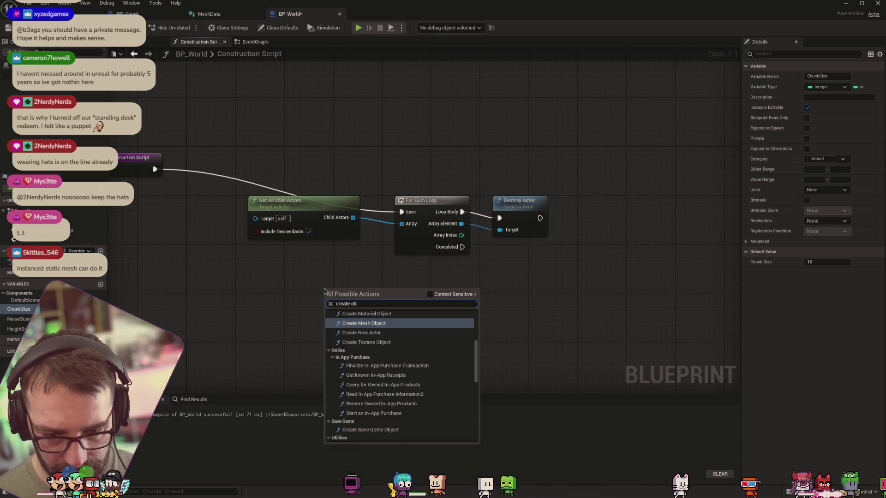
{"action": "key", "text": "BackSpace"}
{"action": "key", "text": "BackSpace"}
{"action": "type", "text": "actor"}
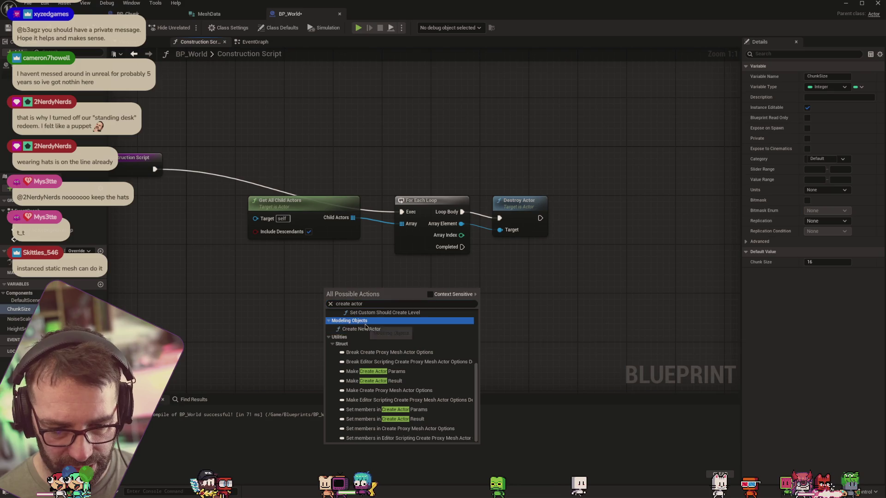
{"action": "left_click", "coordinate": [363, 329]}
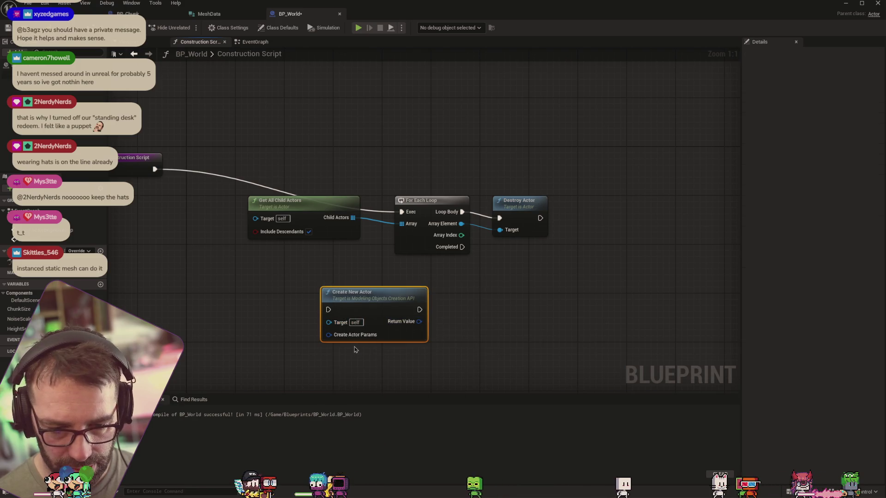
{"action": "left_click", "coordinate": [447, 295]}
{"action": "right_click", "coordinate": [447, 295]}
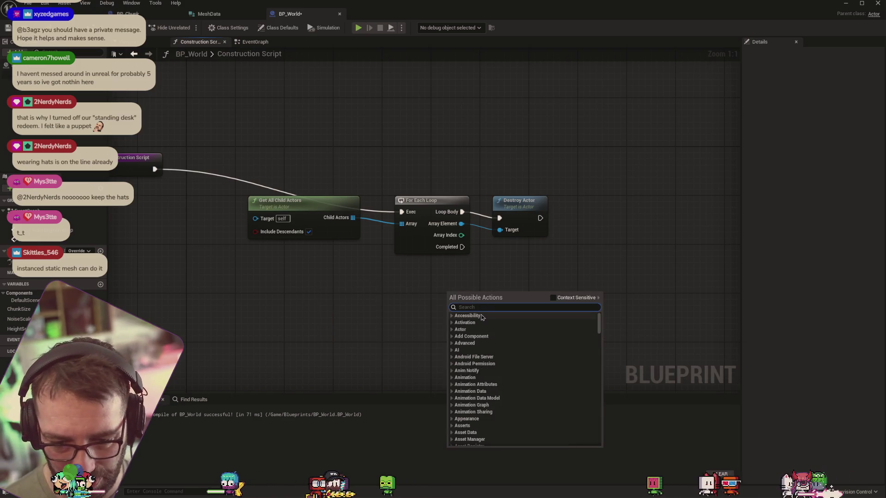
{"action": "type", "text": "create actoir"}
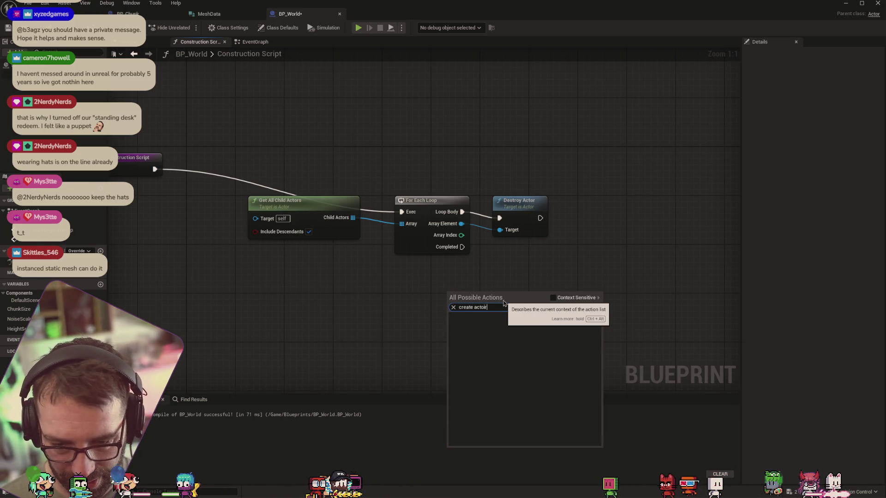
{"action": "key", "text": "BackSpace"}
{"action": "key", "text": "BackSpace"}
{"action": "type", "text": "r"}
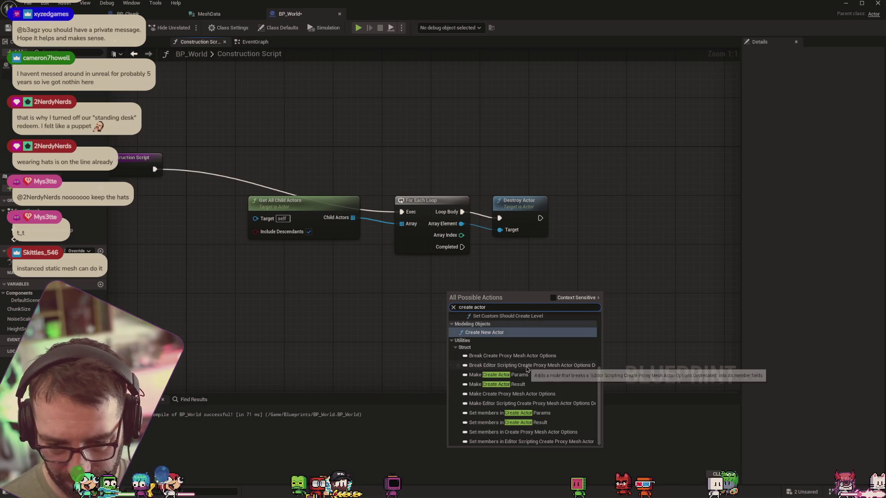
{"action": "scroll", "coordinate": [553, 364], "scroll_direction": "up", "scroll_amount": 3}
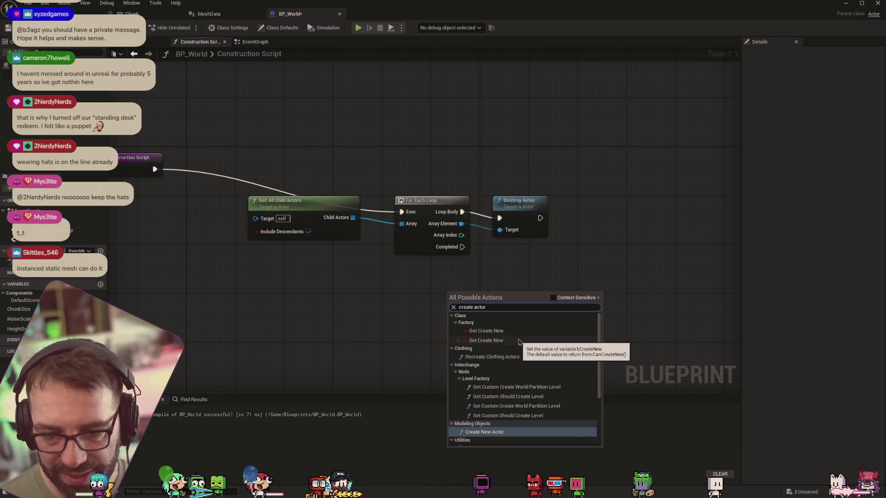
{"action": "left_click", "coordinate": [553, 298]}
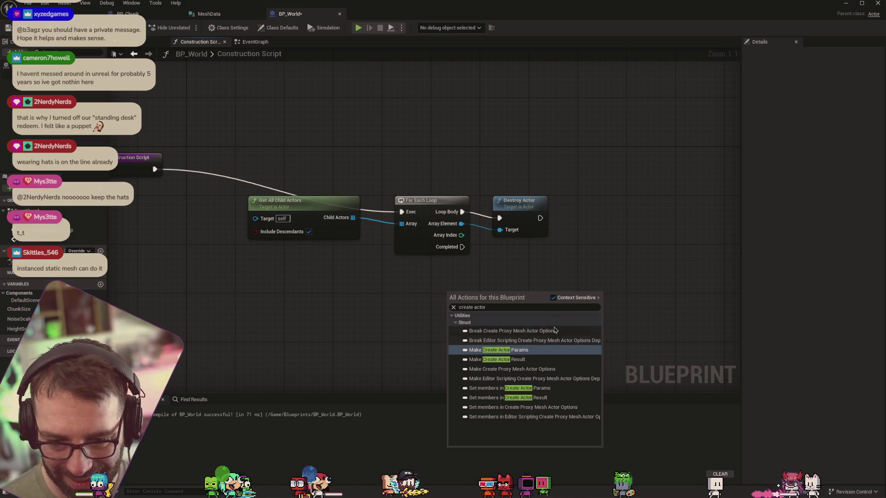
{"action": "left_click", "coordinate": [597, 253]}
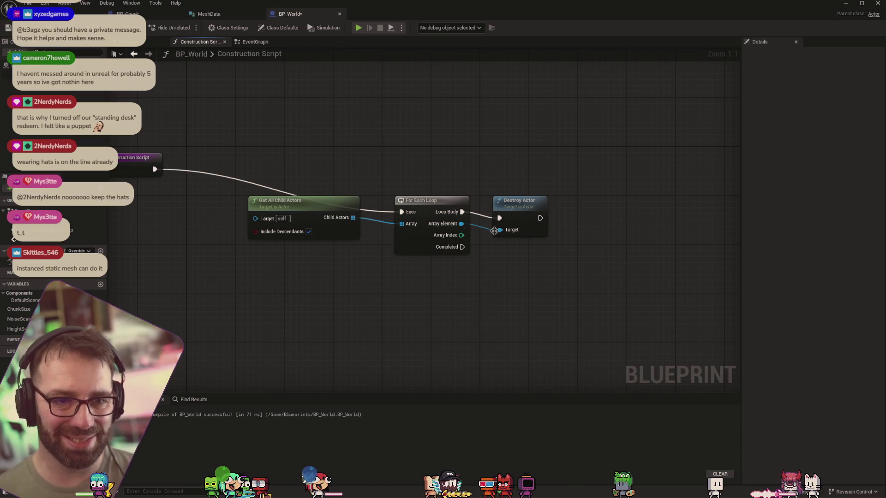
{"action": "left_click", "coordinate": [255, 42]}
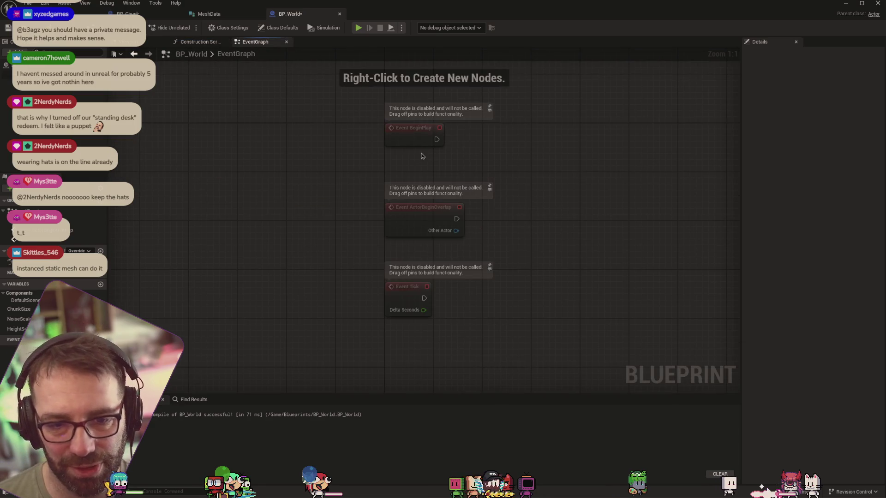
{"action": "right_click", "coordinate": [539, 161]}
{"action": "type", "text": "create ac"}
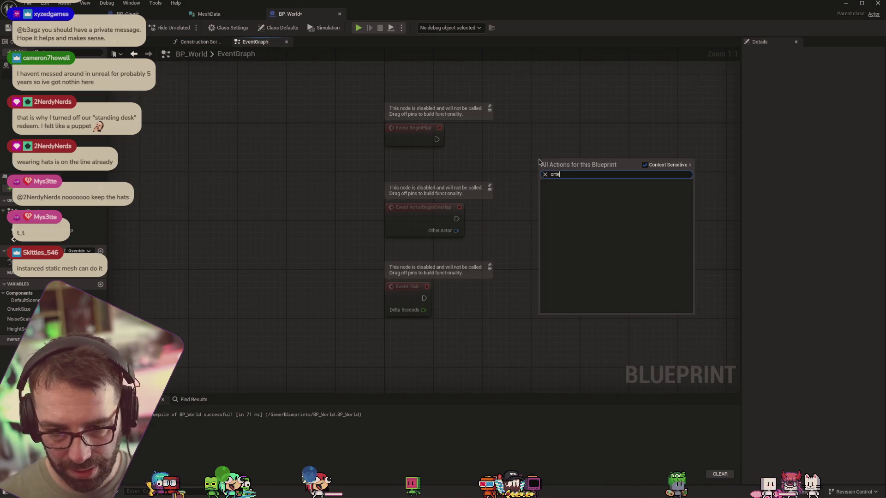
{"action": "type", "text": "tor"}
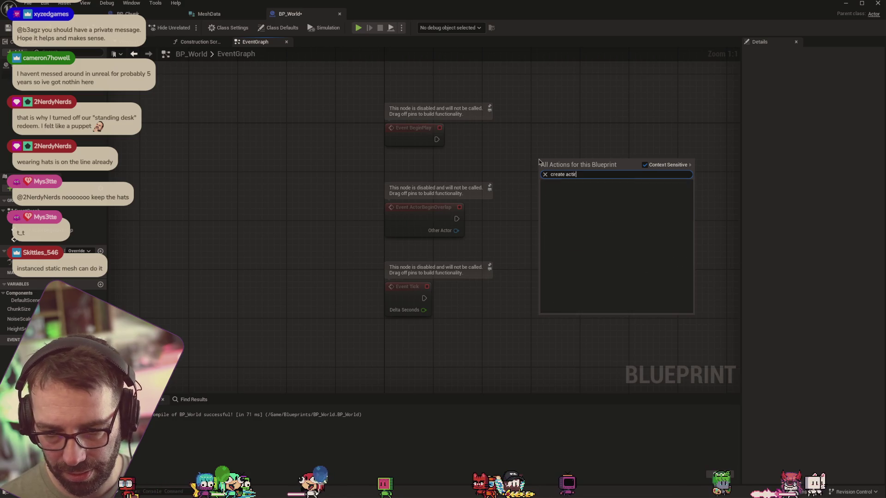
{"action": "key", "text": "BackSpace"}
{"action": "key", "text": "BackSpace"}
{"action": "key", "text": "BackSpace"}
{"action": "key", "text": "BackSpace"}
{"action": "key", "text": "BackSpace"}
{"action": "key", "text": "BackSpace"}
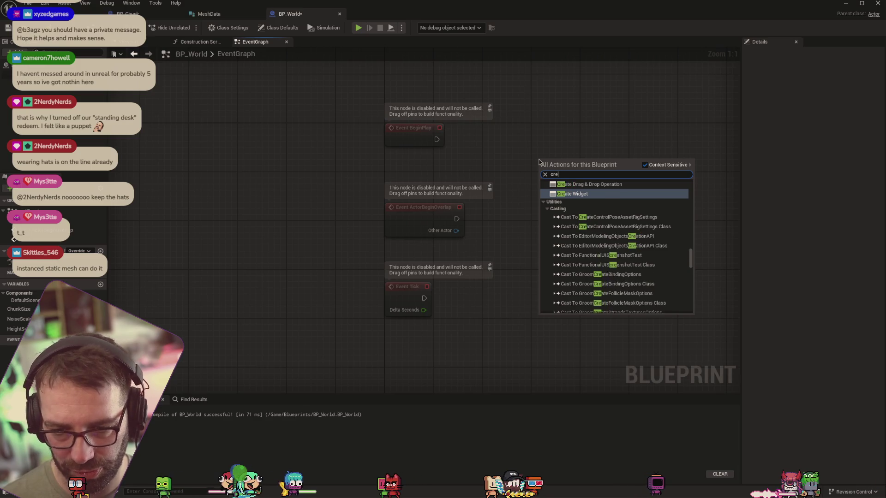
{"action": "left_click", "coordinate": [199, 42]}
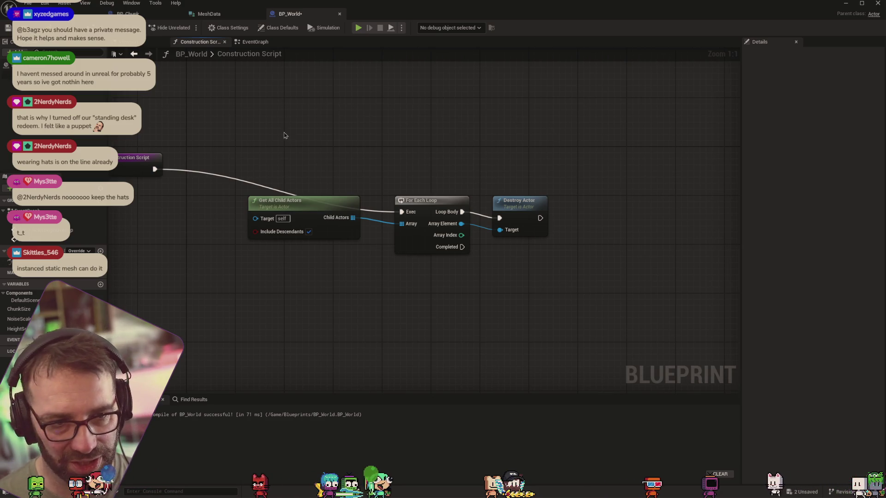
Step: Frame all nodes and try an 'instanced static mesh' action search, adding nothing
{"action": "key", "text": "Home"}
{"action": "key", "text": "Home"}
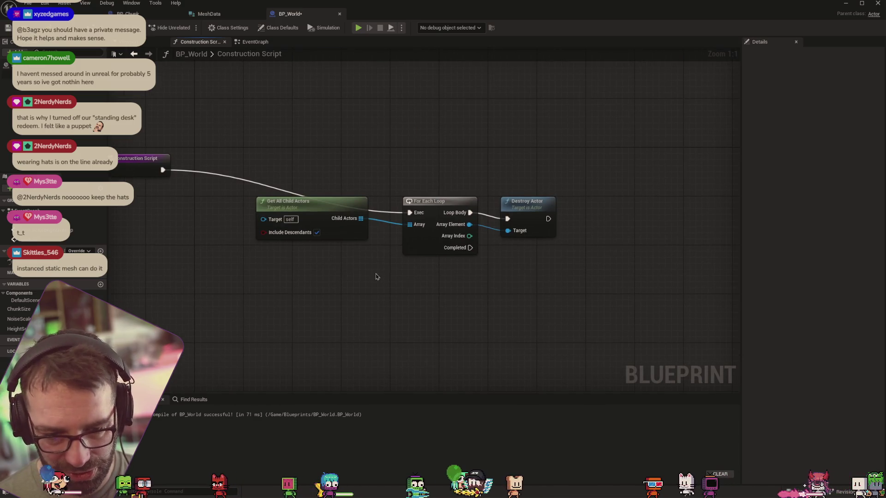
{"action": "right_click", "coordinate": [621, 203]}
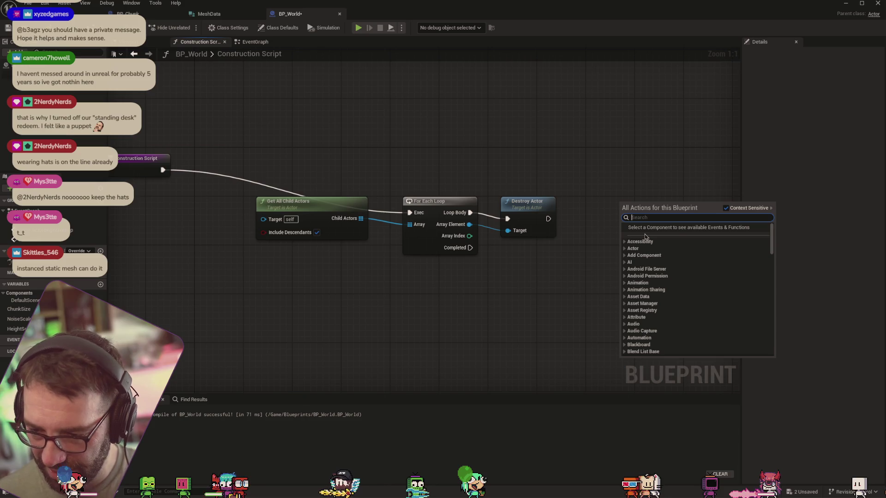
{"action": "type", "text": "instanced "}
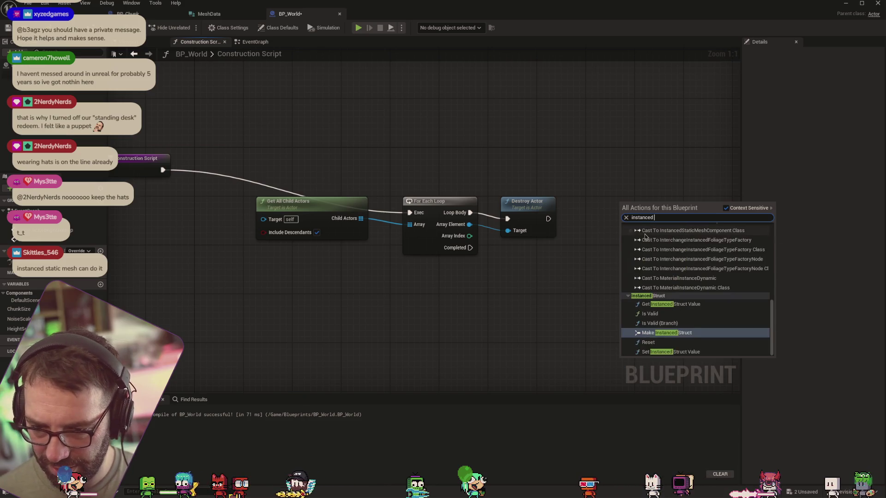
{"action": "type", "text": "static mesh"}
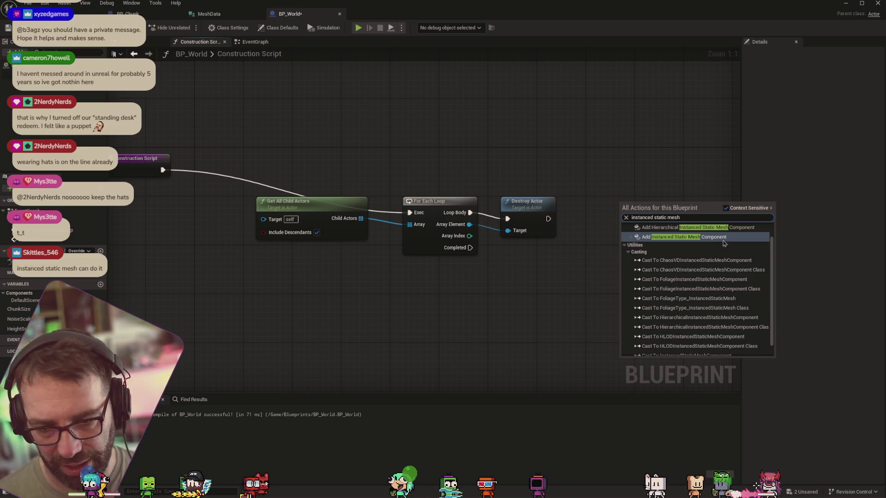
{"action": "key", "text": "Escape"}
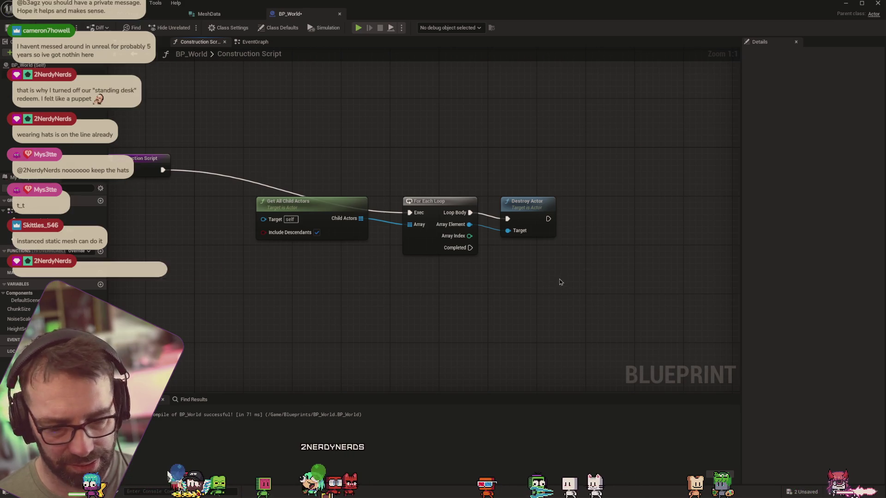
Step: Search the graph's action list for 'spawn actor' and browse the results
{"action": "right_click", "coordinate": [588, 278]}
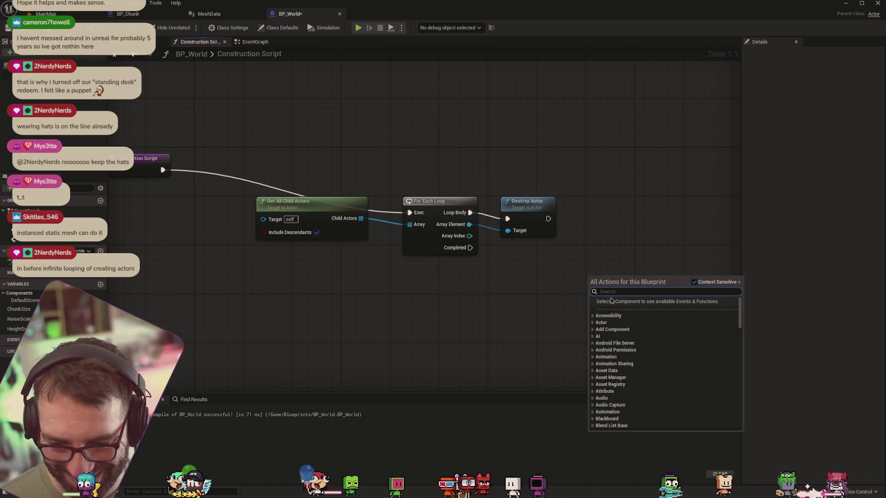
{"action": "type", "text": "crea"}
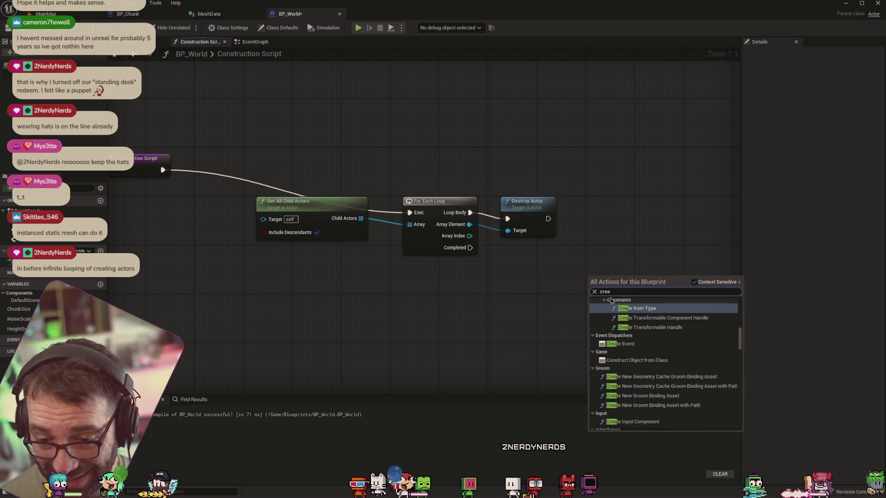
{"action": "key", "text": "BackSpace"}
{"action": "key", "text": "BackSpace"}
{"action": "key", "text": "BackSpace"}
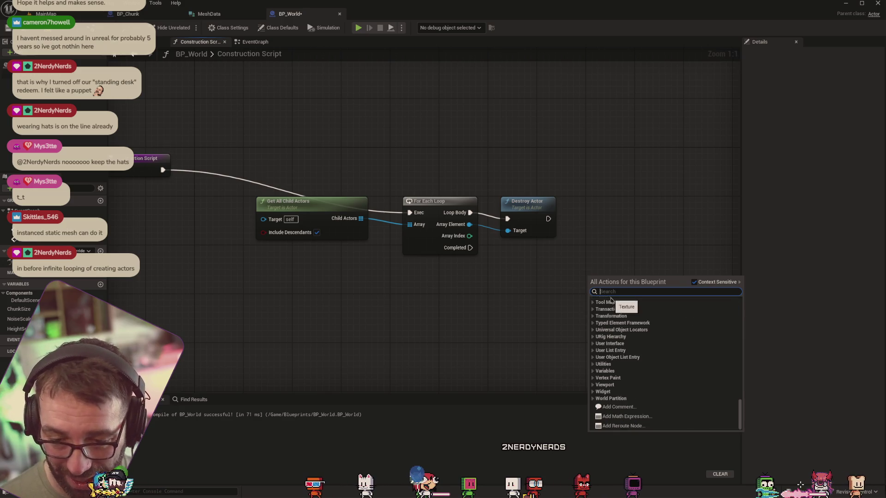
{"action": "type", "text": "spawn"}
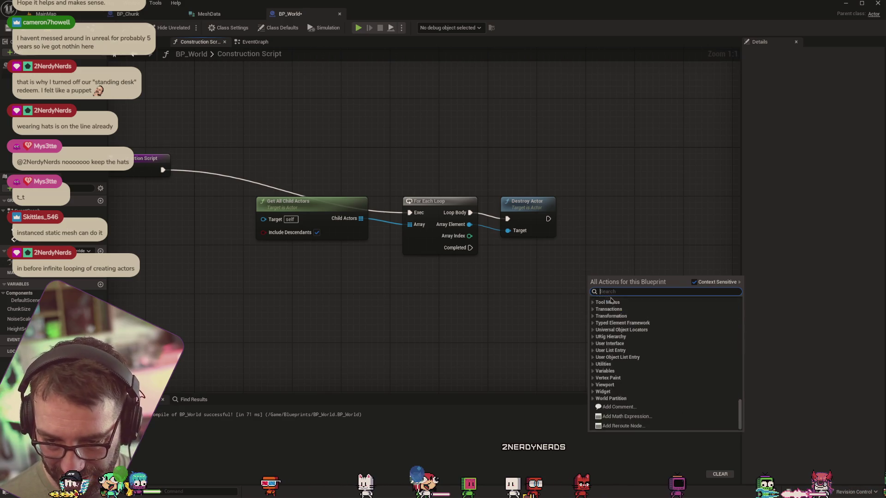
{"action": "type", "text": " actor"}
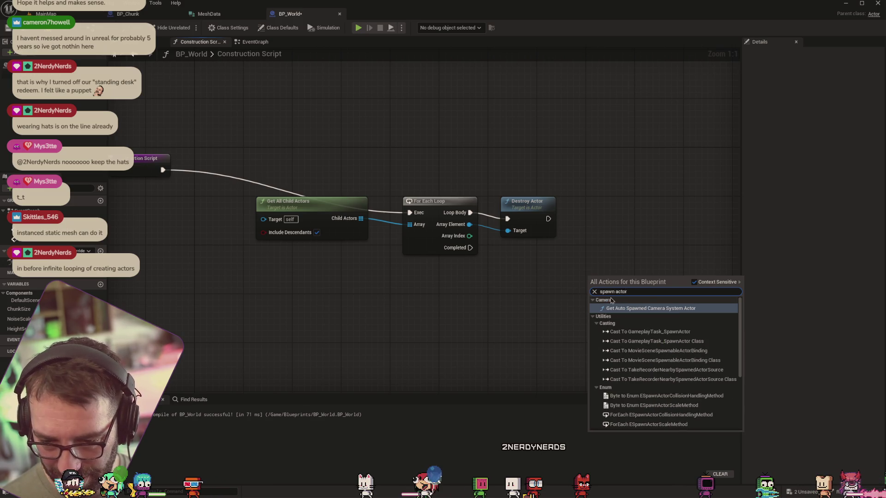
{"action": "scroll", "coordinate": [646, 360], "scroll_direction": "down", "scroll_amount": 5}
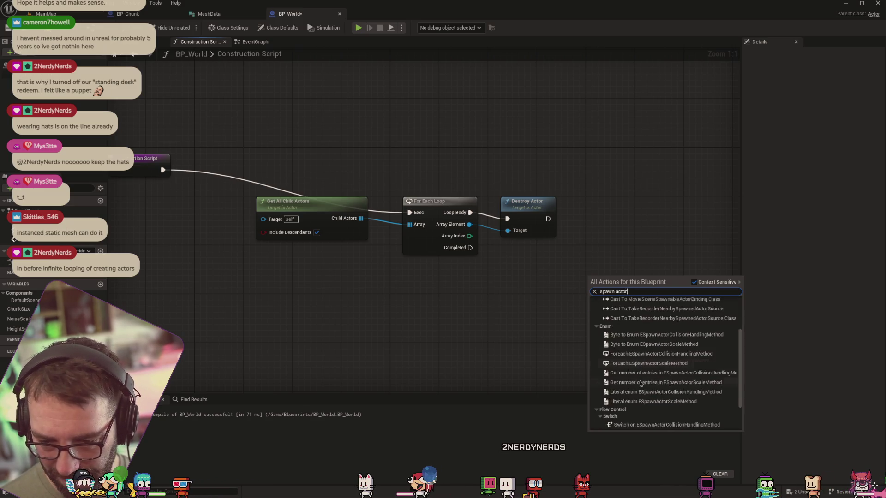
{"action": "scroll", "coordinate": [653, 408], "scroll_direction": "up", "scroll_amount": 5}
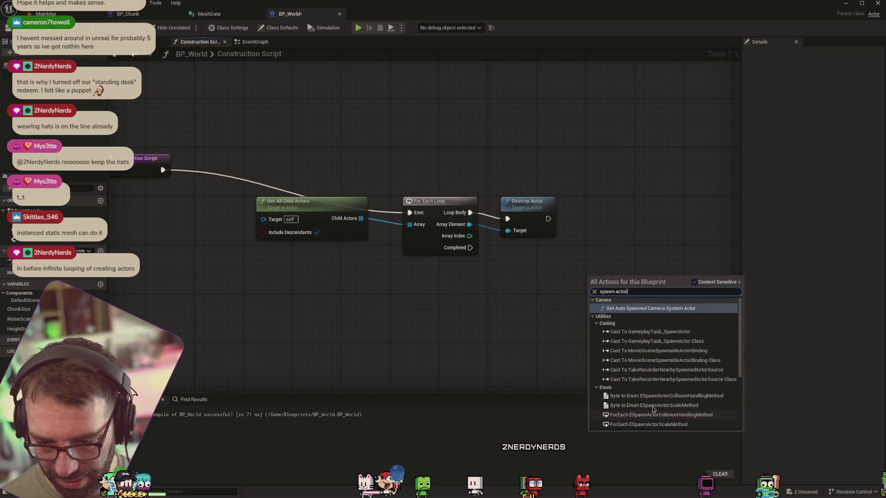
{"action": "key", "text": "BackSpace"}
{"action": "key", "text": "BackSpace"}
{"action": "key", "text": "BackSpace"}
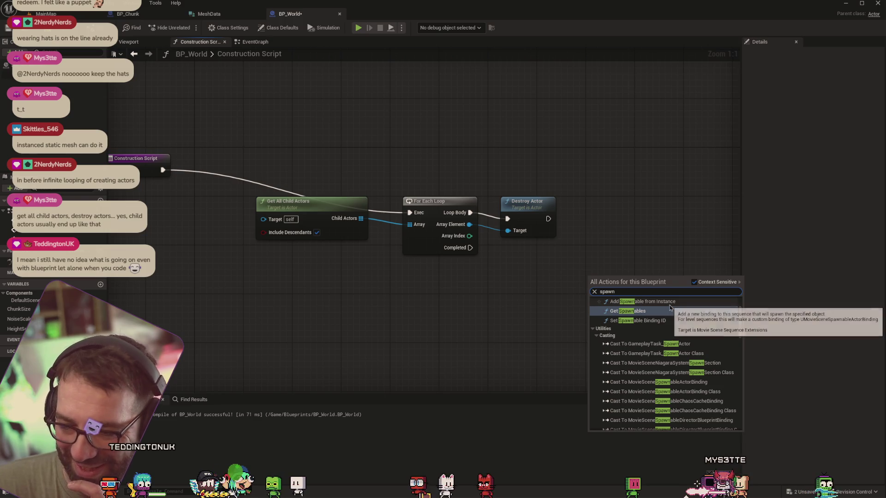
{"action": "scroll", "coordinate": [733, 314], "scroll_direction": "up", "scroll_amount": 2}
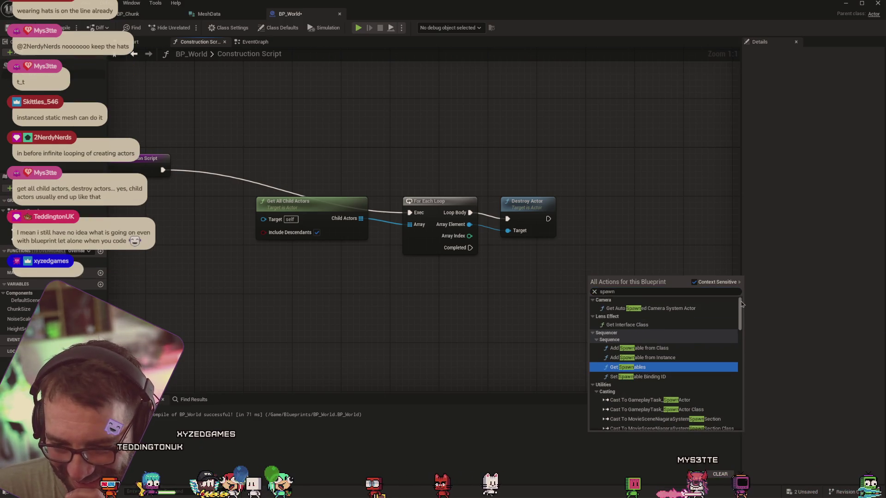
{"action": "scroll", "coordinate": [738, 318], "scroll_direction": "down", "scroll_amount": 5}
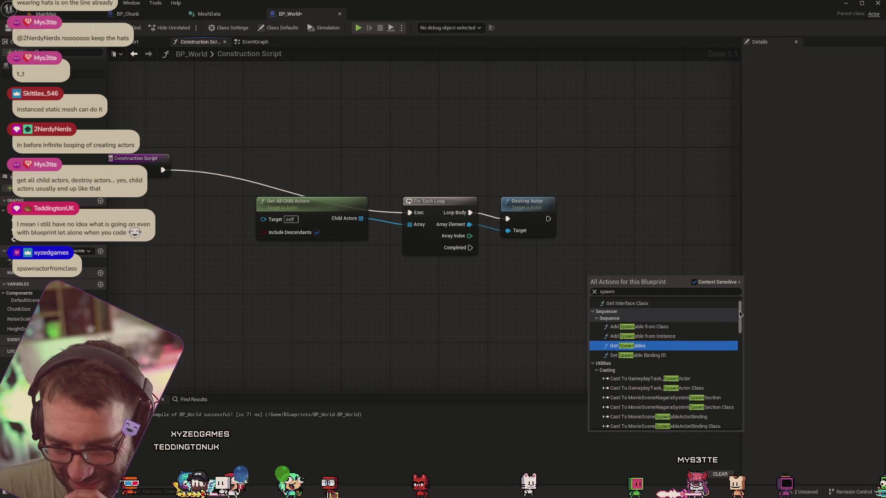
{"action": "mouse_move", "coordinate": [737, 326]}
{"action": "left_mouse_down"}
{"action": "mouse_move", "coordinate": [717, 423]}
{"action": "mouse_move", "coordinate": [719, 306]}
{"action": "left_mouse_up"}
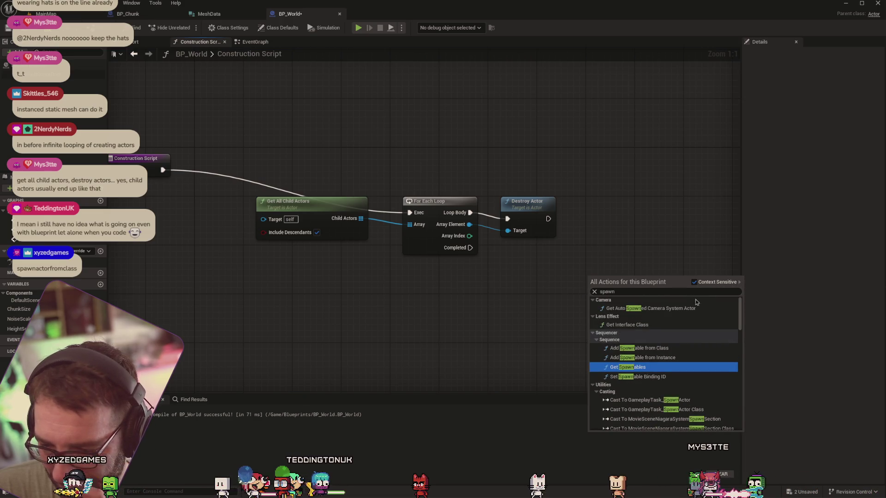
Step: Search 'actors from class' with Context Sensitive unticked to include every action
{"action": "left_click", "coordinate": [649, 292]}
{"action": "type", "text": "actorsf"}
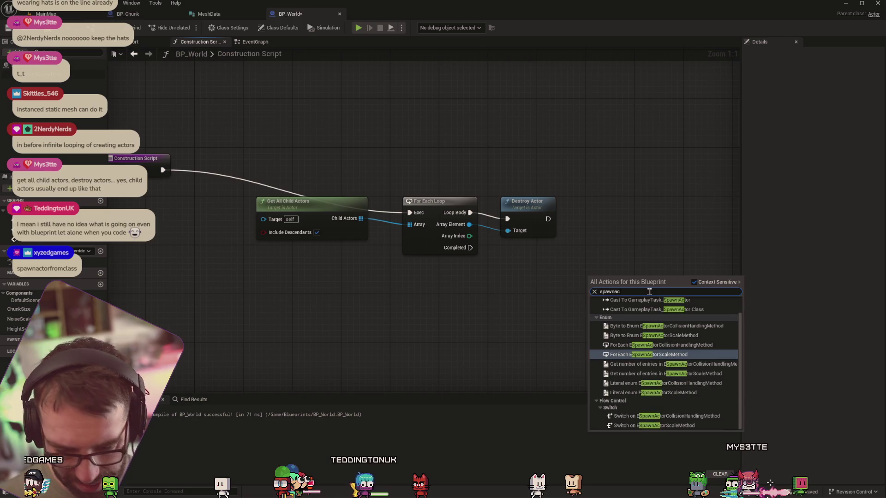
{"action": "key", "text": "BackSpace"}
{"action": "key", "text": "BackSpace"}
{"action": "key", "text": "BackSpace"}
{"action": "type", "text": "actors from class"}
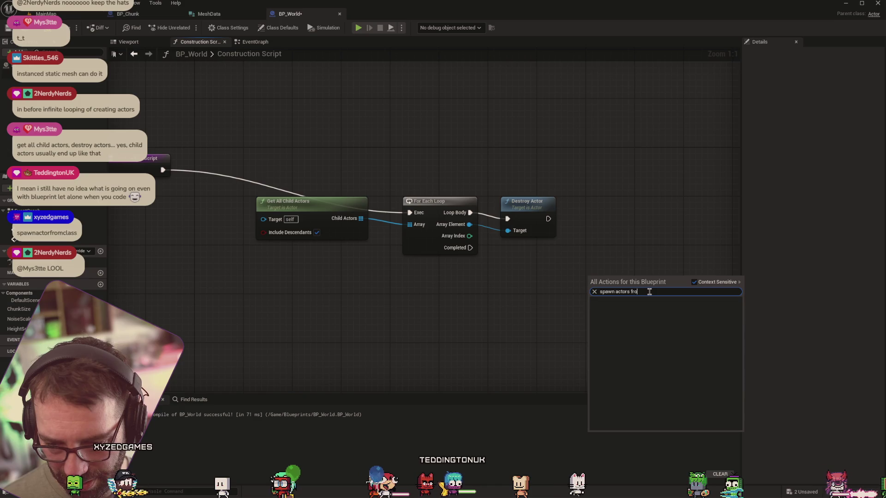
{"action": "left_click", "coordinate": [698, 282]}
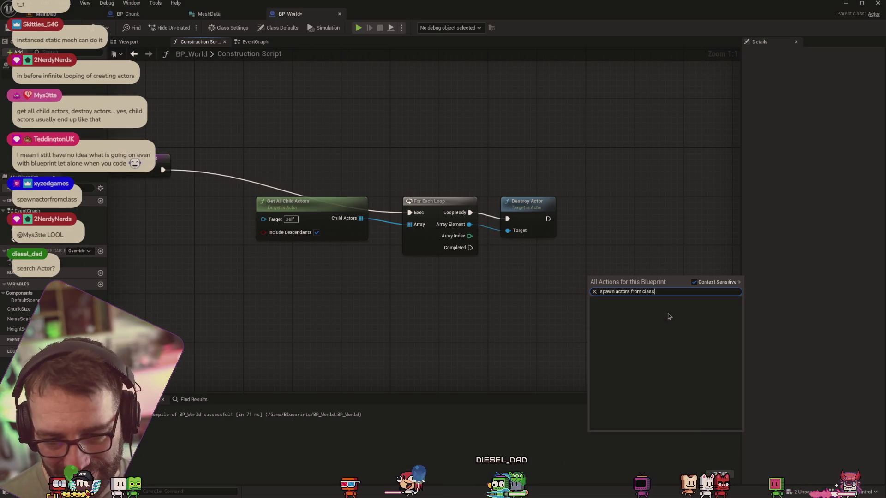
{"action": "key", "text": "alt+Tab"}
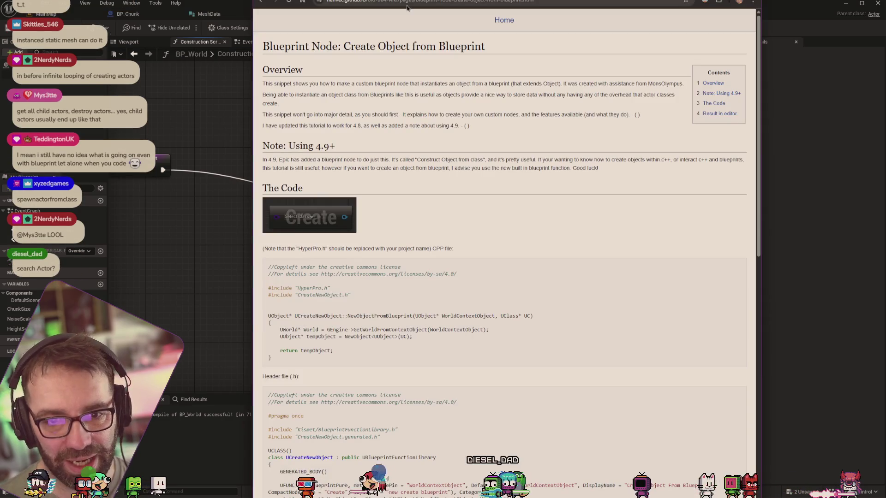
Step: Back on the Google results, search for 'unreal blueprints spawn actor'
{"action": "left_click", "coordinate": [259, 4]}
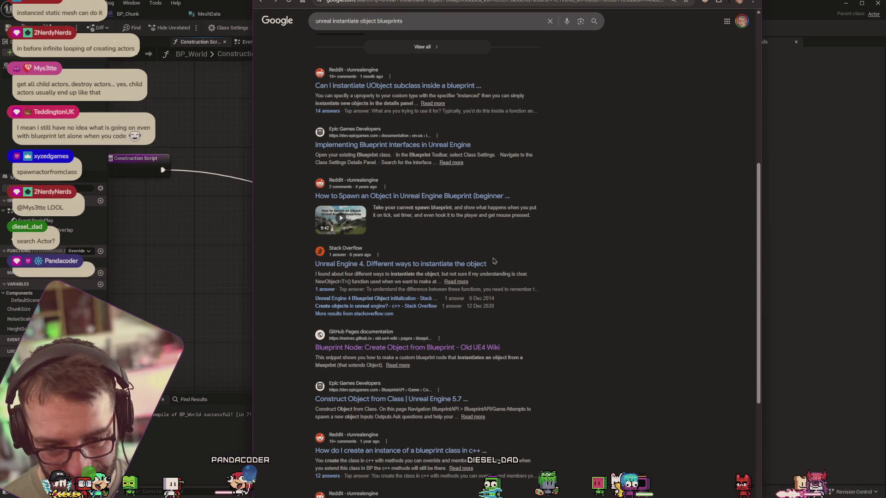
{"action": "scroll", "coordinate": [484, 257], "scroll_direction": "down", "scroll_amount": 3}
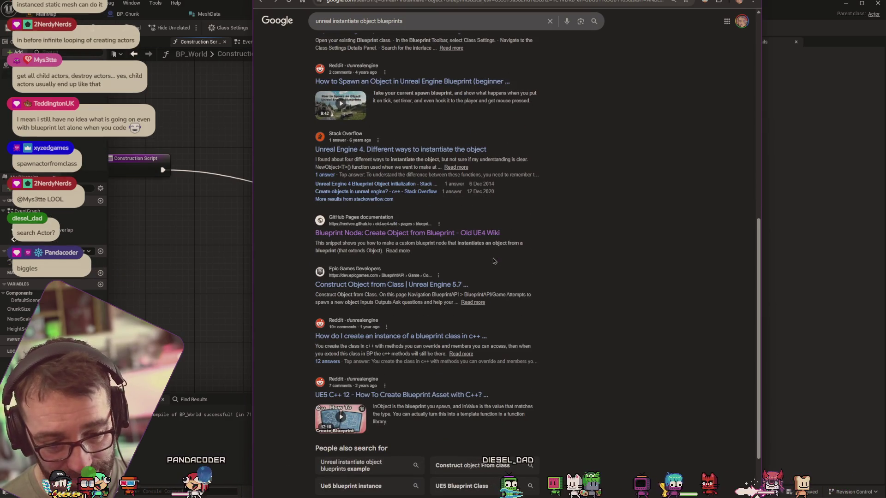
{"action": "scroll", "coordinate": [494, 259], "scroll_direction": "down", "scroll_amount": 3}
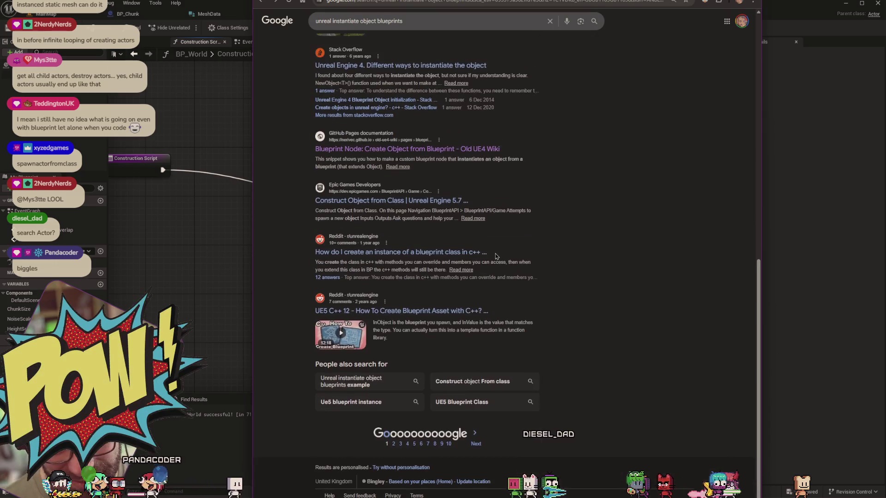
{"action": "scroll", "coordinate": [459, 199], "scroll_direction": "up", "scroll_amount": 10}
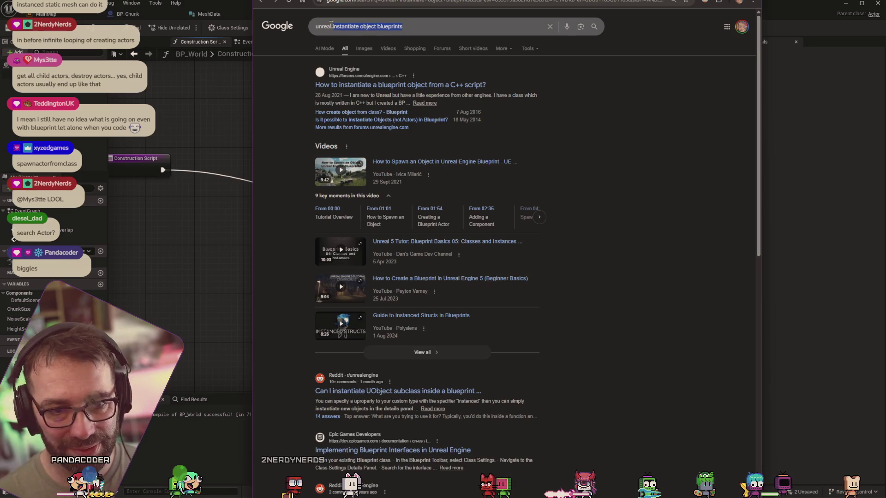
{"action": "type", "text": "unreal blu"}
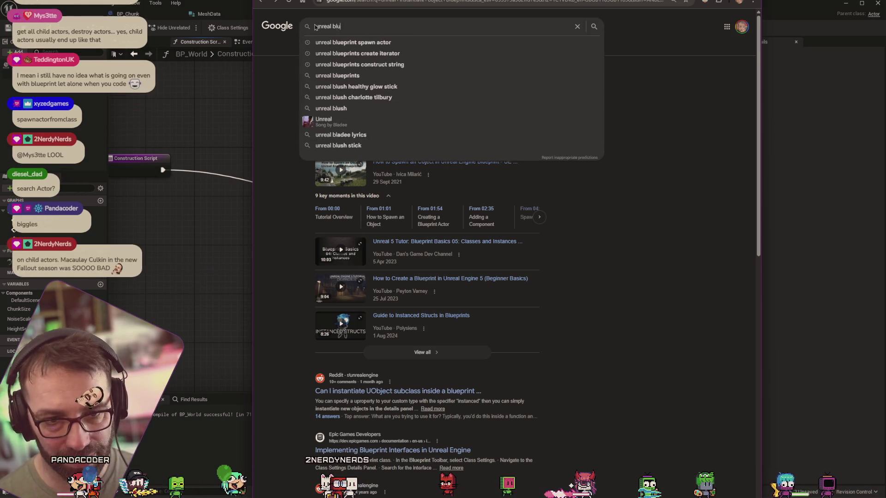
{"action": "type", "text": "eprints spawn avc"}
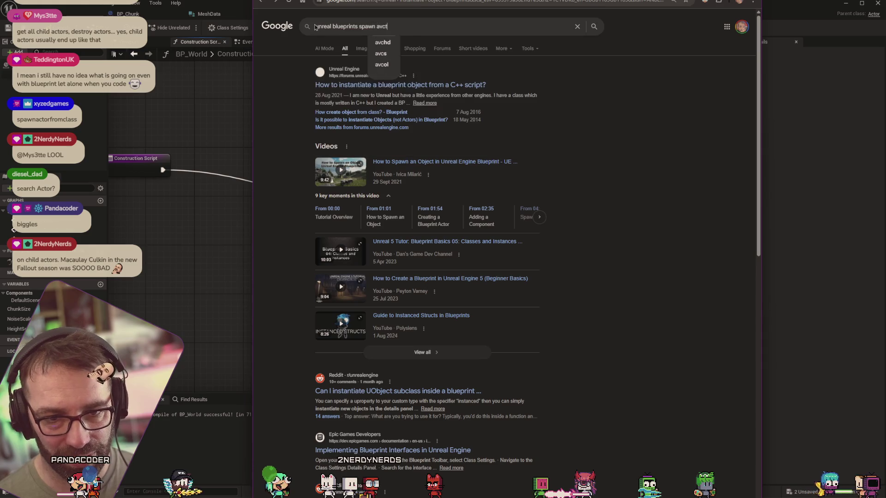
{"action": "key", "text": "BackSpace"}
{"action": "key", "text": "BackSpace"}
{"action": "type", "text": "ctor"}
{"action": "key", "text": "Return"}
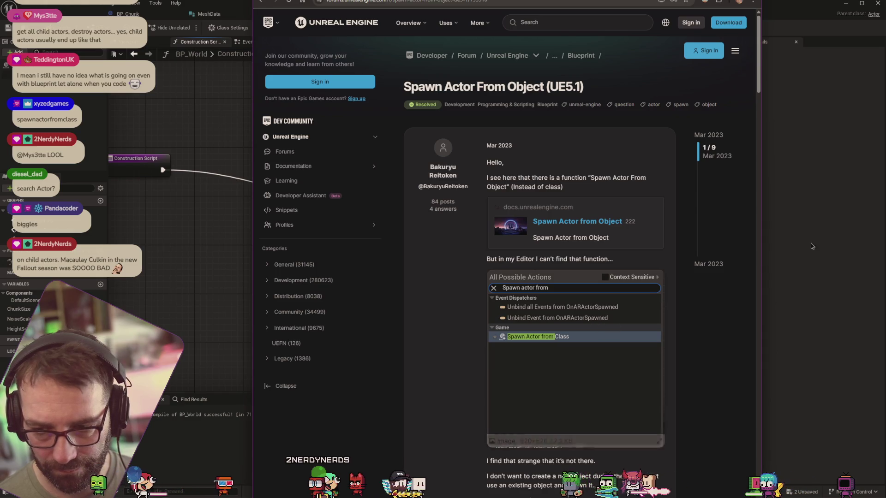
Step: Search the Blueprint action list for 'spawn actor from', then go back to the Google results
{"action": "key", "text": "alt+Tab"}
{"action": "right_click", "coordinate": [573, 276]}
{"action": "type", "text": "spaw"}
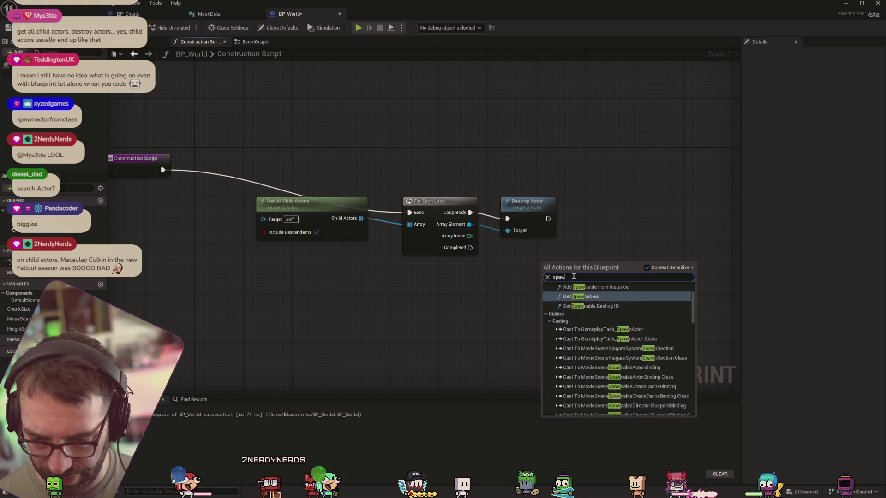
{"action": "type", "text": "n actor from"}
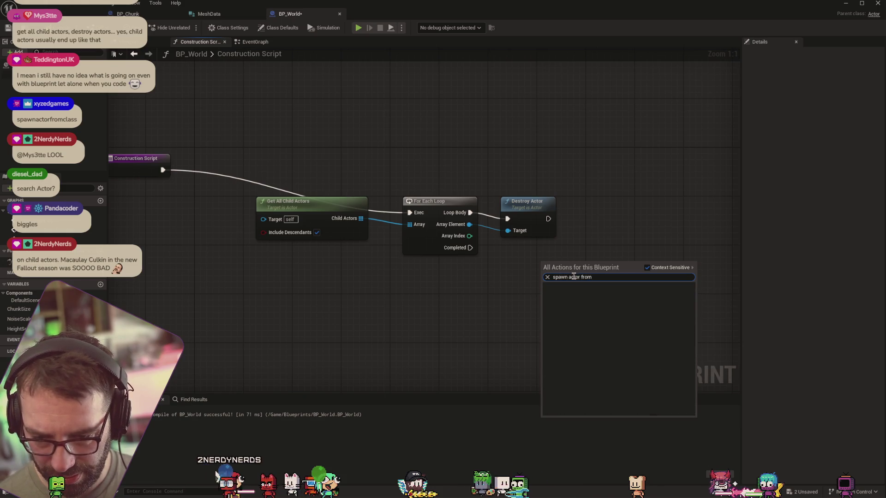
{"action": "key", "text": "alt+Tab"}
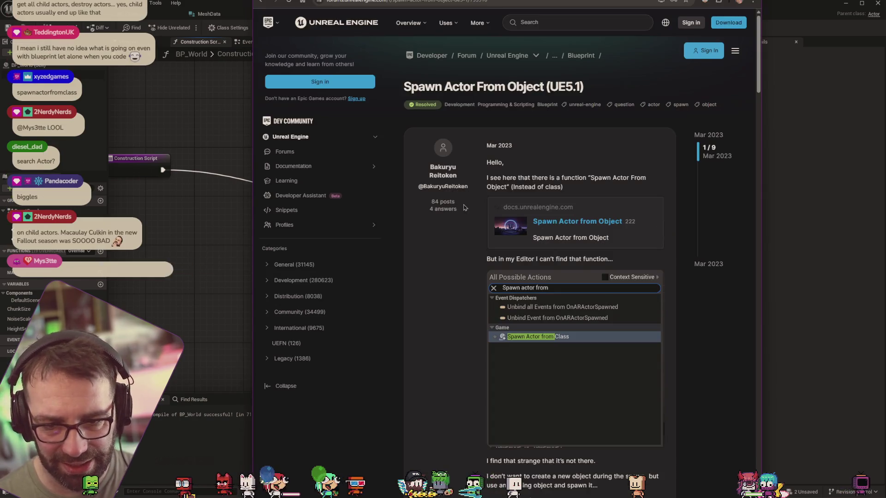
{"action": "left_click", "coordinate": [259, 3]}
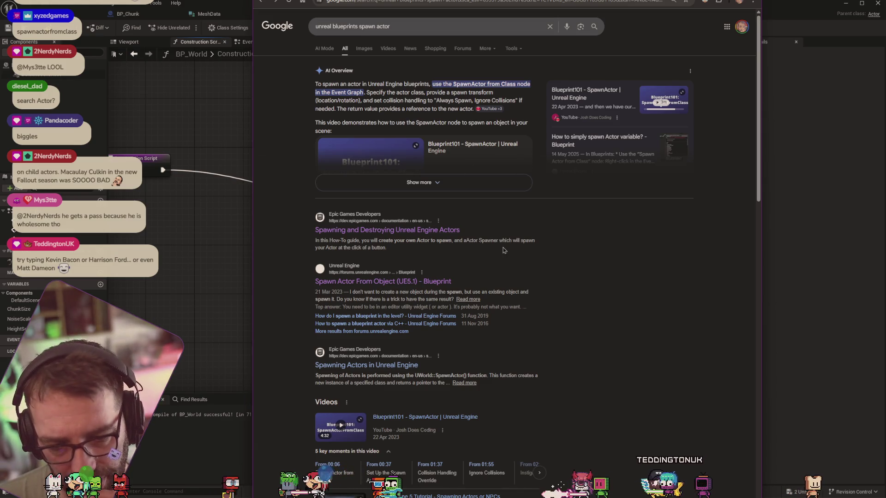
Step: Skim the Spawning Actors docs page, then open the Reddit thread on spawning actor components
{"action": "left_click", "coordinate": [390, 365]}
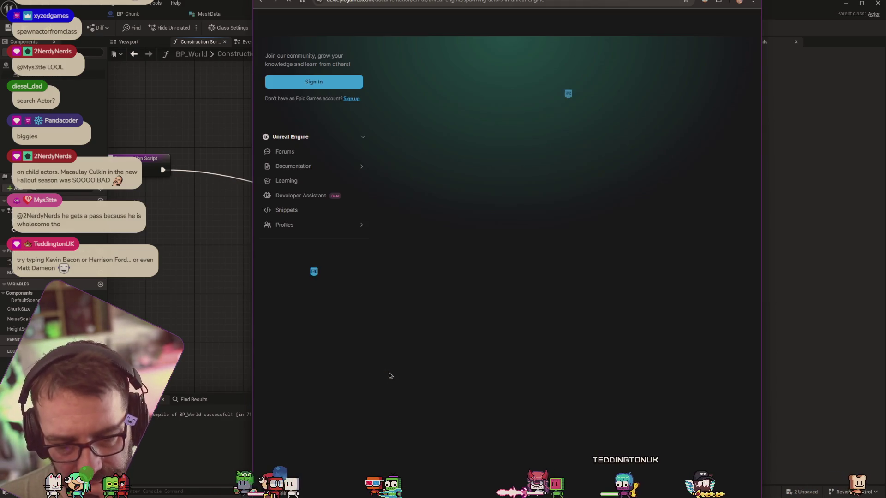
{"action": "scroll", "coordinate": [598, 276], "scroll_direction": "down", "scroll_amount": 10}
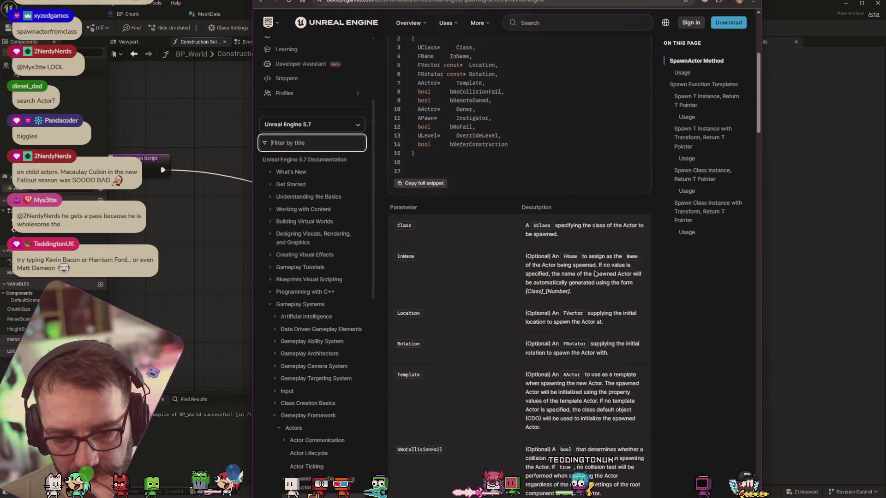
{"action": "scroll", "coordinate": [598, 276], "scroll_direction": "down", "scroll_amount": 15}
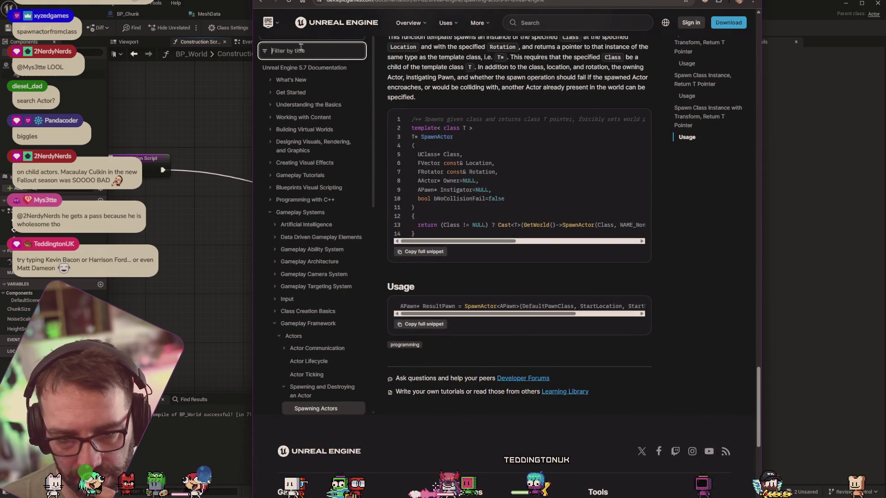
{"action": "left_click", "coordinate": [261, 2]}
{"action": "scroll", "coordinate": [395, 218], "scroll_direction": "down", "scroll_amount": 10}
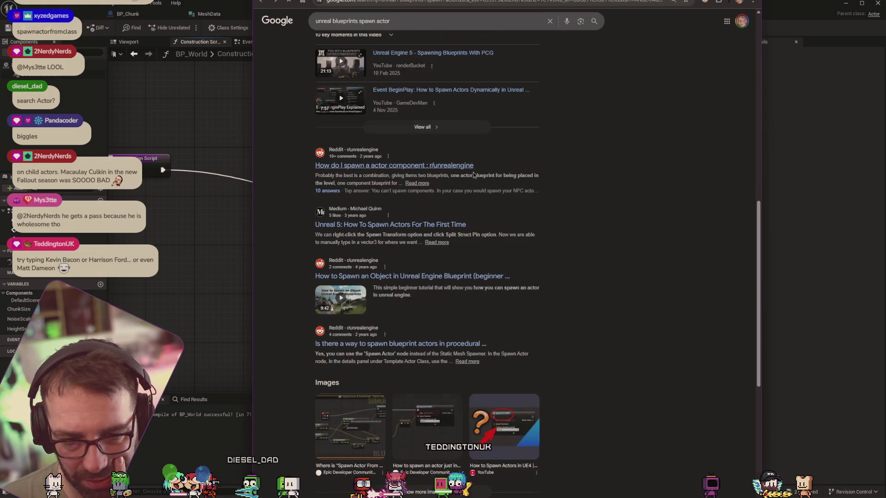
{"action": "left_click", "coordinate": [453, 166]}
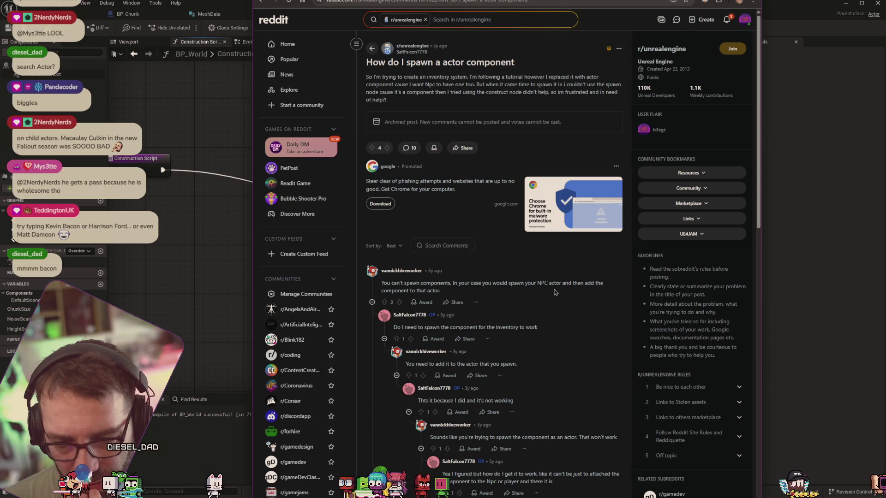
Step: Read the Reddit replies about spawning actor components, then return to the Unreal editor
{"action": "scroll", "coordinate": [561, 278], "scroll_direction": "down", "scroll_amount": 8}
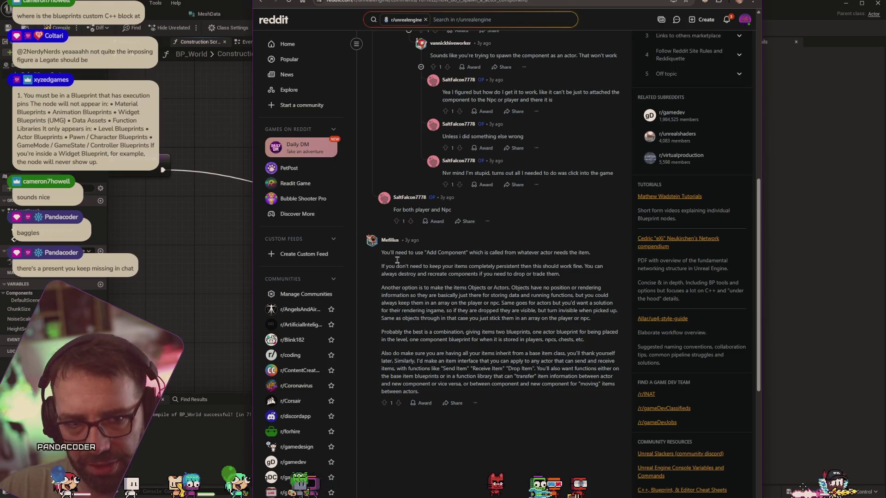
{"action": "left_click", "coordinate": [226, 125]}
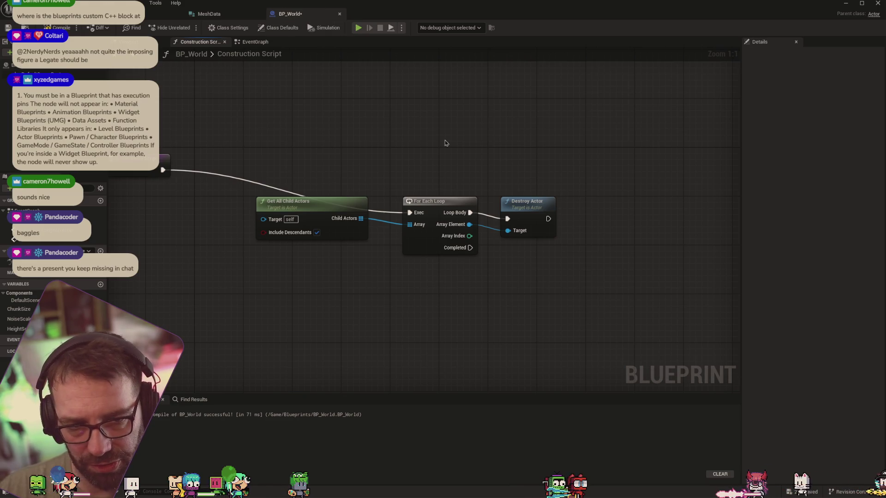
Step: Go back to the BP_World graph and open the All Actions list on empty space
{"action": "right_click", "coordinate": [521, 125]}
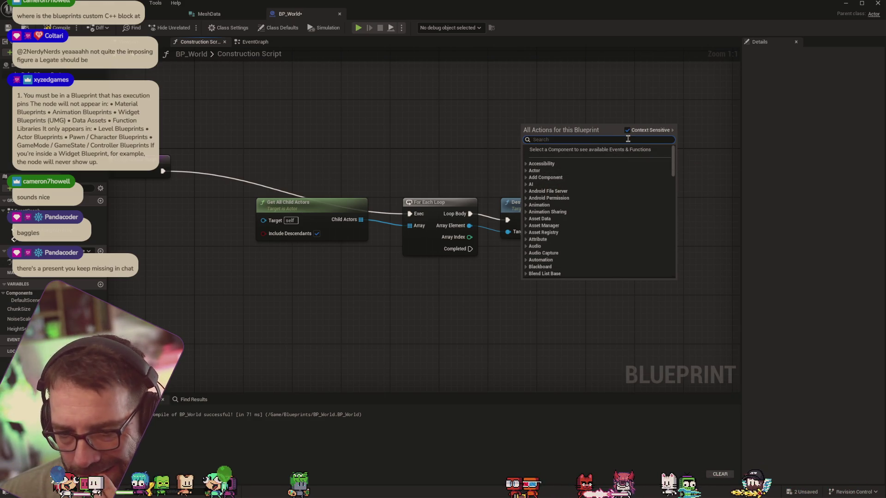
{"action": "type", "text": "spawn"}
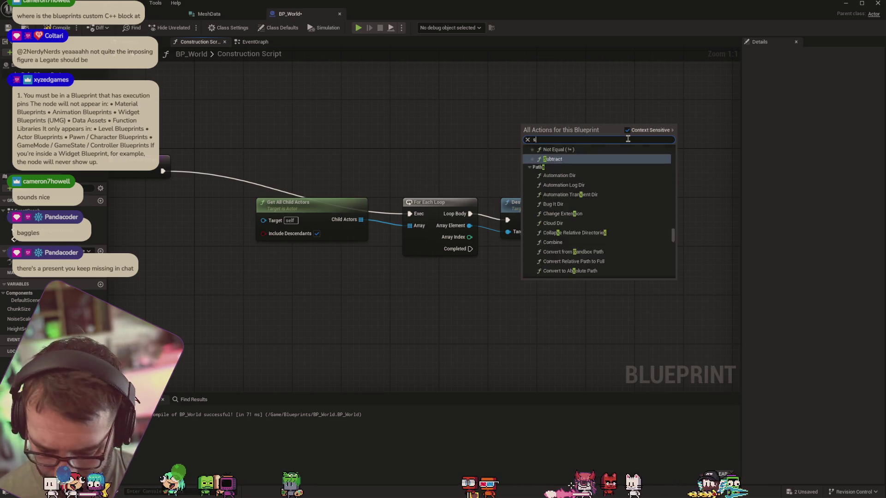
{"action": "key", "text": "Escape"}
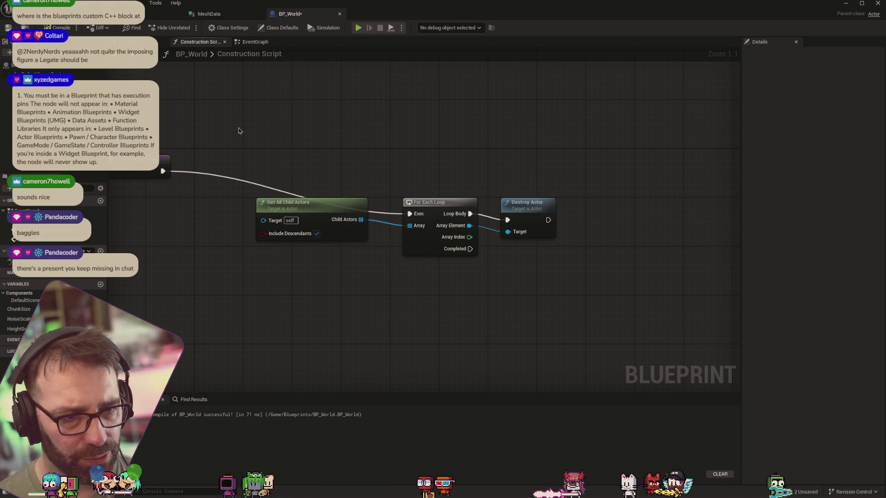
{"action": "key", "text": "ctrl+Tab"}
{"action": "mouse_move", "coordinate": [120, 429]}
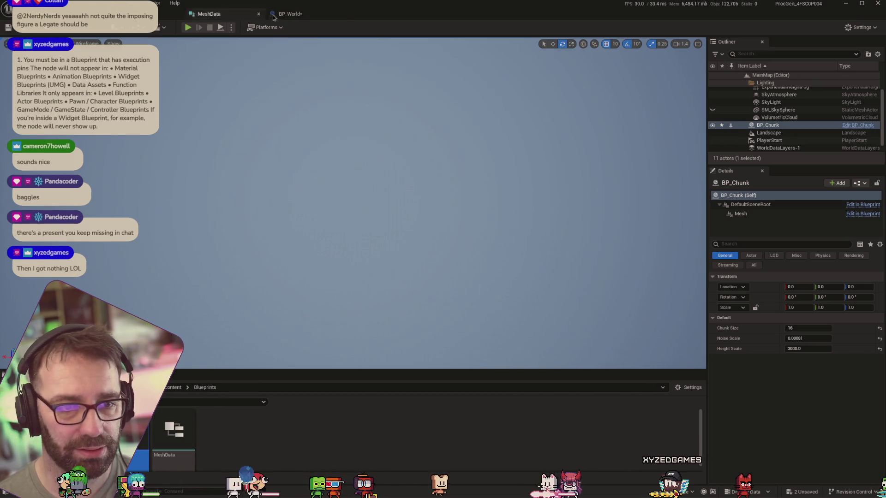
{"action": "left_click", "coordinate": [287, 14]}
{"action": "right_click", "coordinate": [564, 144]}
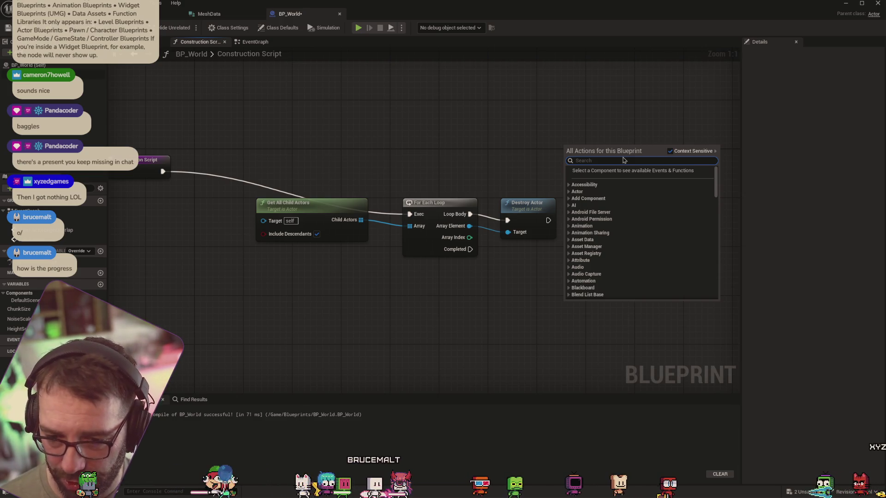
Step: Filter the All Actions list with 'spawn' and scroll through the matching entries
{"action": "type", "text": "spawn"}
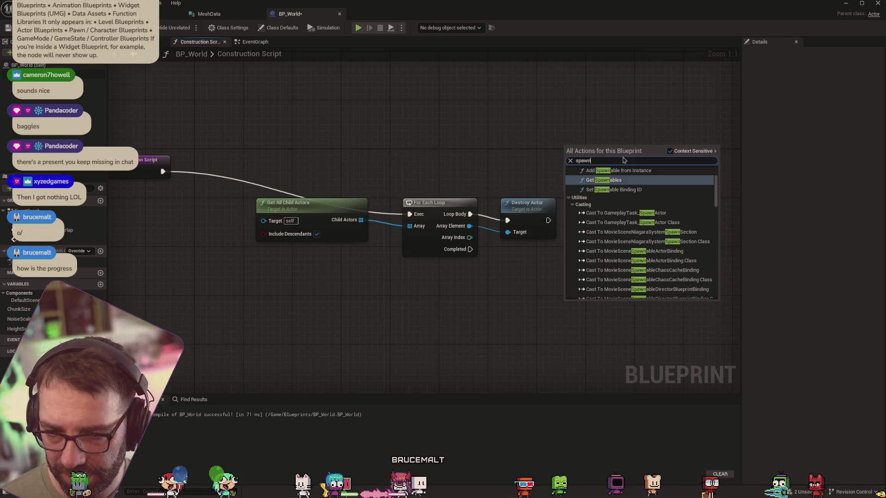
{"action": "scroll", "coordinate": [616, 231], "scroll_direction": "up", "scroll_amount": 3}
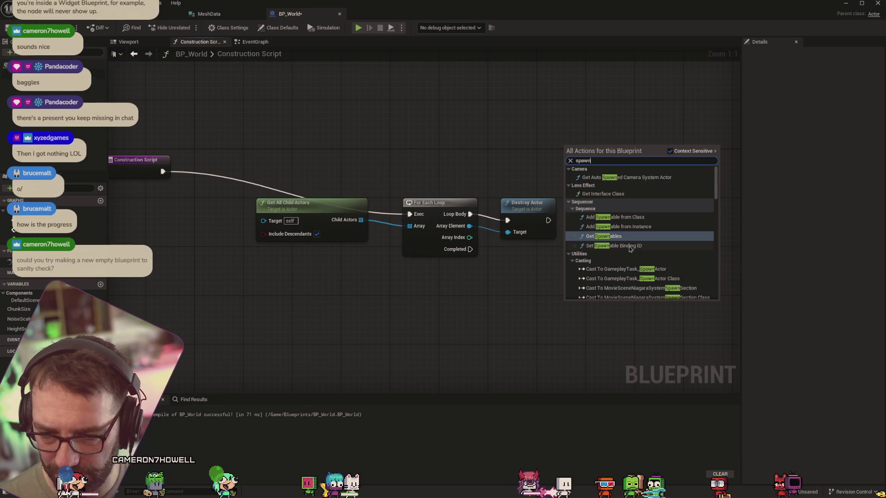
{"action": "scroll", "coordinate": [626, 249], "scroll_direction": "down", "scroll_amount": 10}
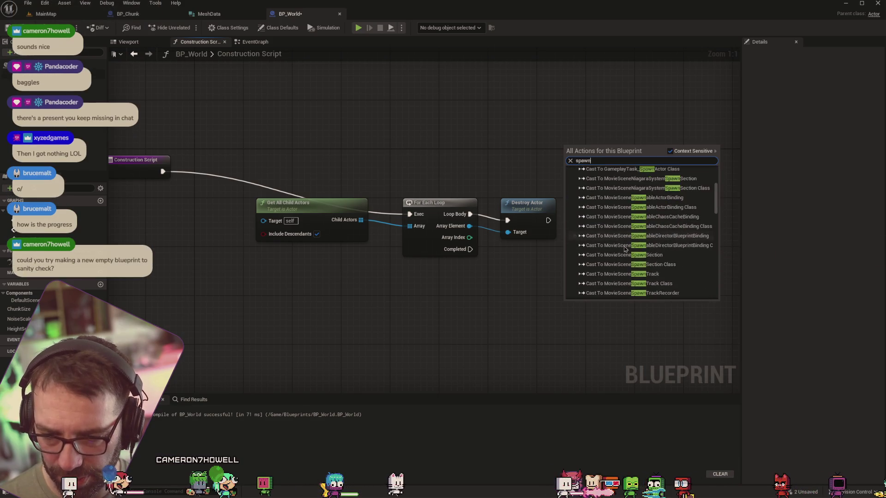
{"action": "scroll", "coordinate": [622, 250], "scroll_direction": "down", "scroll_amount": 10}
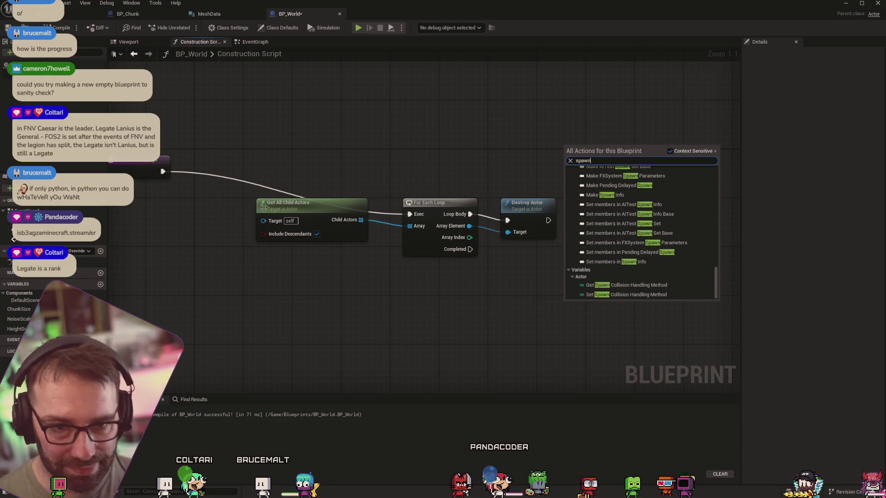
{"action": "key", "text": "alt+Tab"}
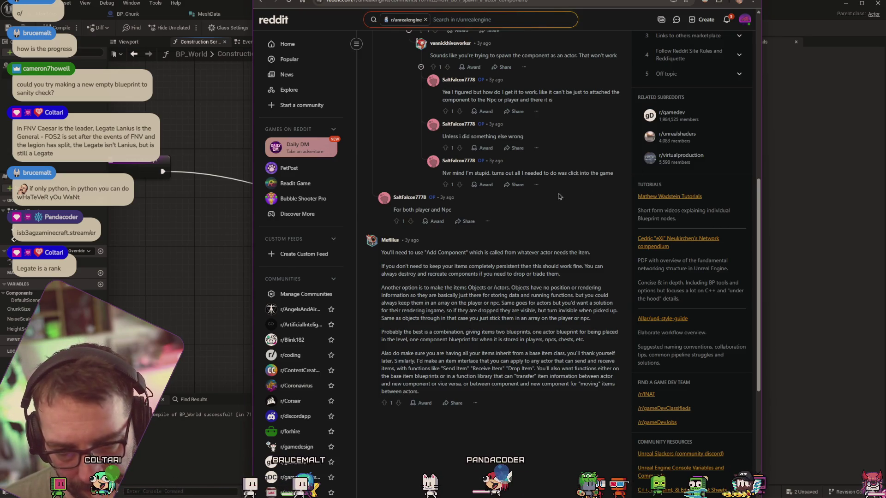
Step: On the spawn-actor Google results, expand the 'How to spawn Actor in Unreal?' answer
{"action": "left_click", "coordinate": [266, 4]}
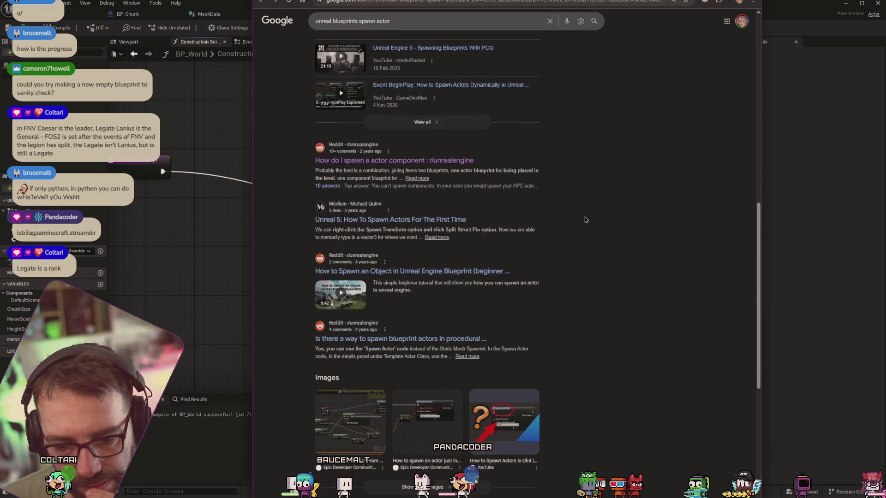
{"action": "scroll", "coordinate": [586, 217], "scroll_direction": "down", "scroll_amount": 5}
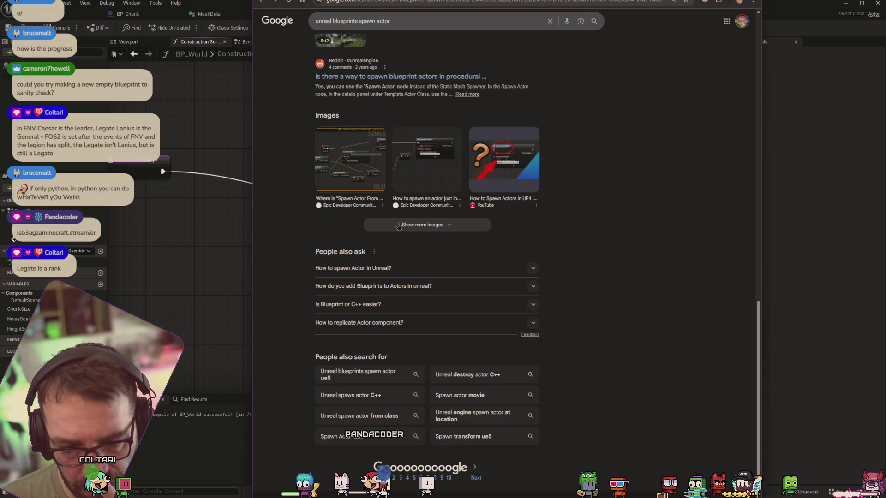
{"action": "left_click", "coordinate": [531, 268]}
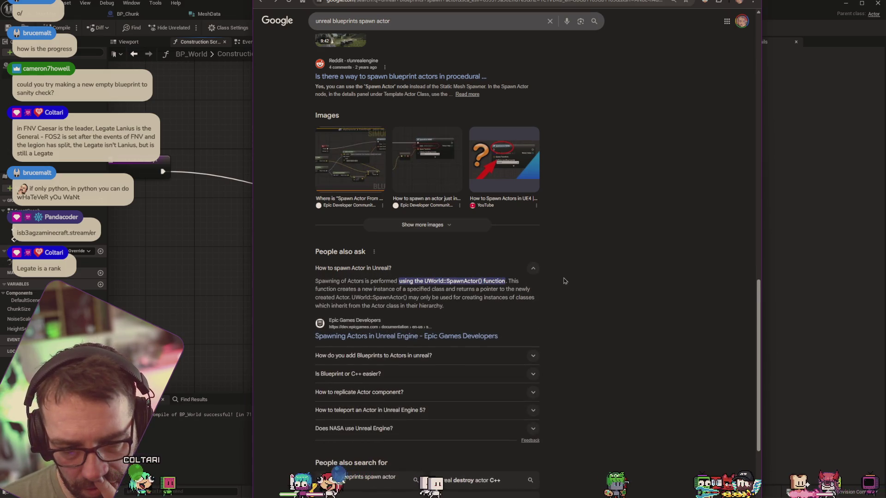
{"action": "left_click", "coordinate": [333, 21]}
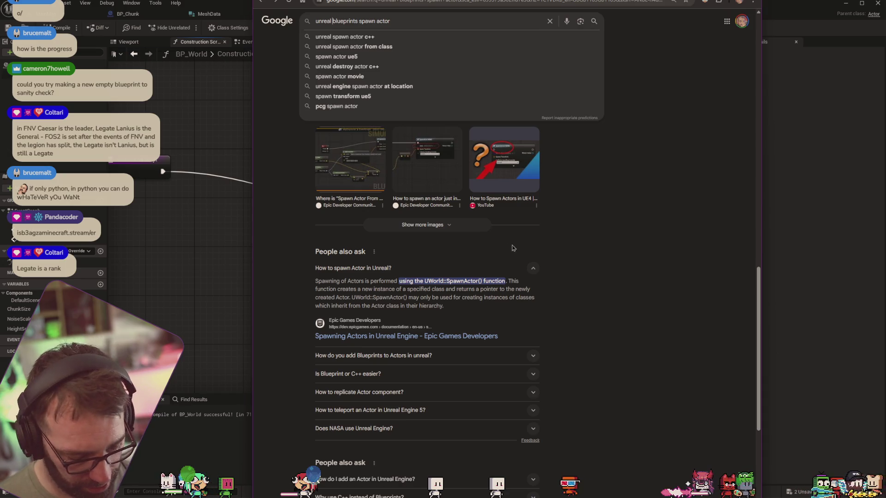
Step: Rerun the search with 'blueprints' as an exact term and expand the AI Overview answer
{"action": "type", "text": "\""}
{"action": "type", "text": "\""}
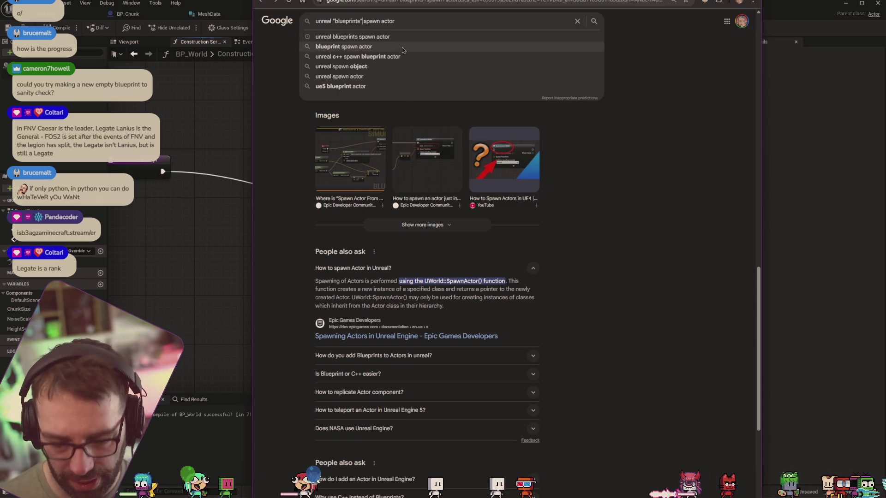
{"action": "key", "text": "Return"}
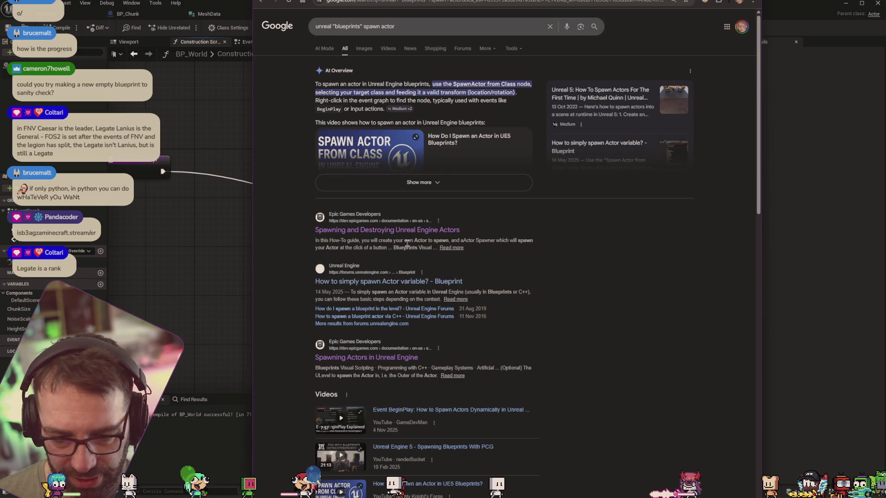
{"action": "scroll", "coordinate": [409, 245], "scroll_direction": "down", "scroll_amount": 5}
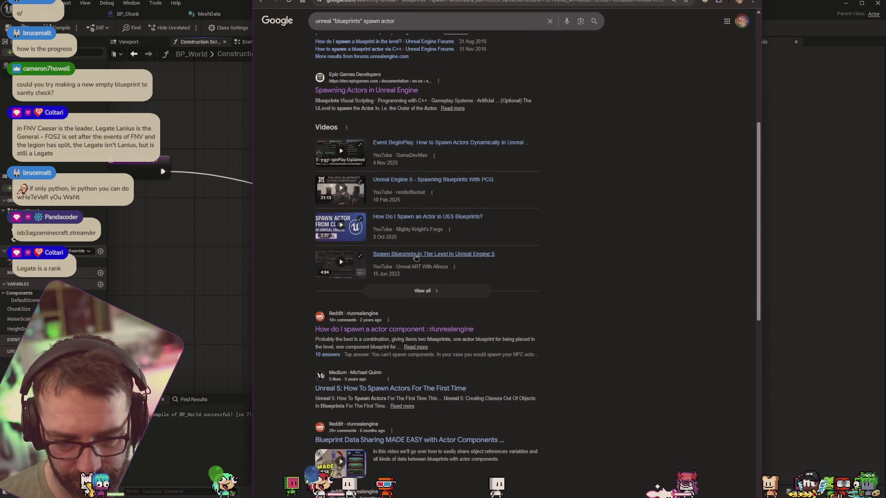
{"action": "scroll", "coordinate": [480, 91], "scroll_direction": "up", "scroll_amount": 5}
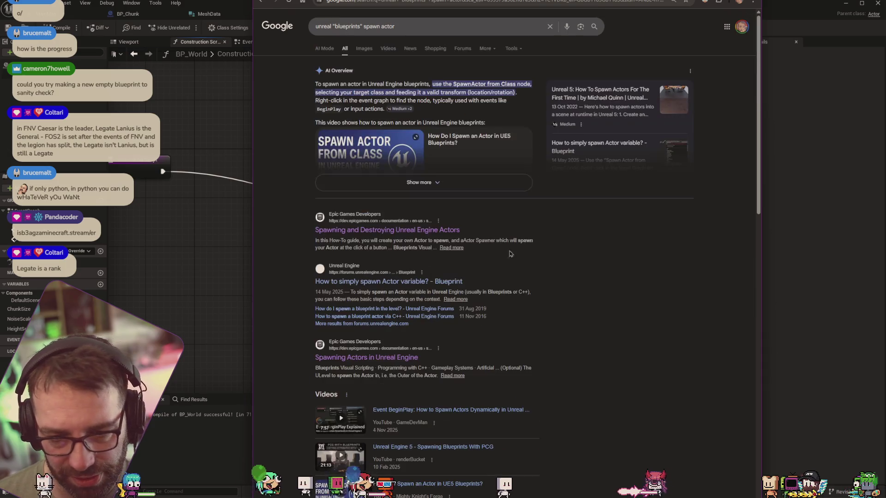
{"action": "left_click", "coordinate": [419, 183]}
{"action": "scroll", "coordinate": [438, 297], "scroll_direction": "down", "scroll_amount": 5}
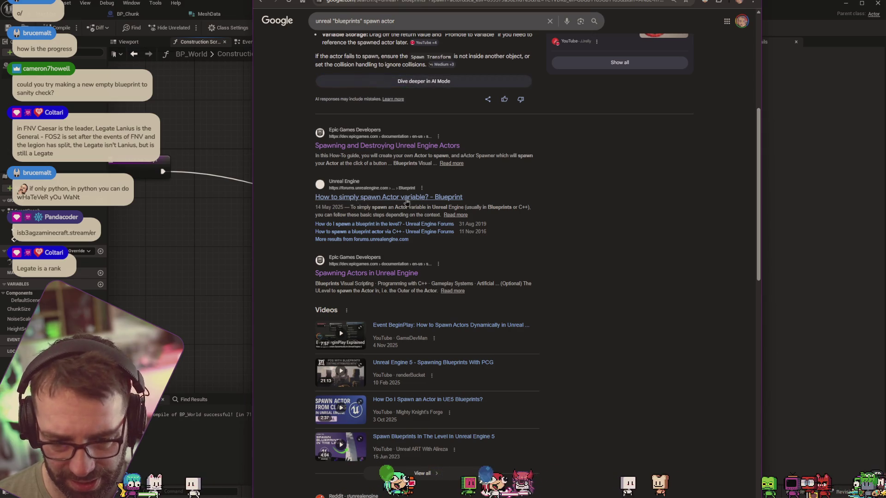
Step: Read the forum thread 'How to simply spawn Actor variable?', then reopen Unreal's graph action list
{"action": "left_click", "coordinate": [474, 201]}
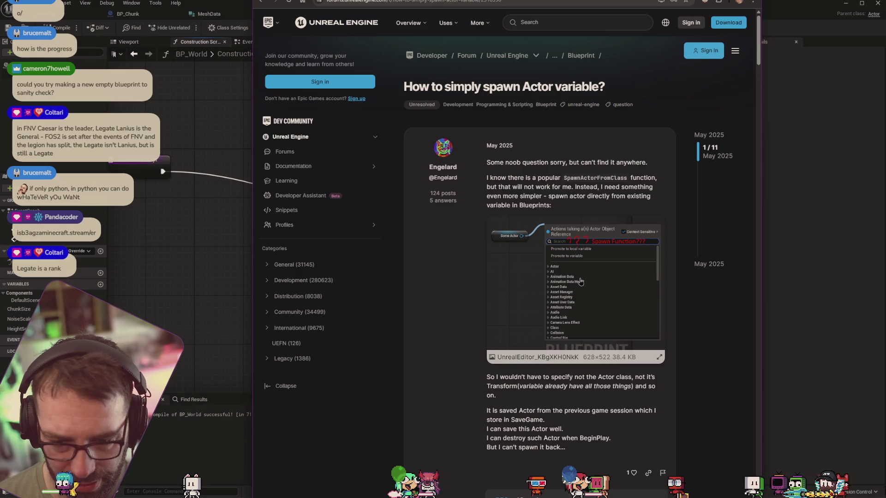
{"action": "scroll", "coordinate": [549, 272], "scroll_direction": "down", "scroll_amount": 6}
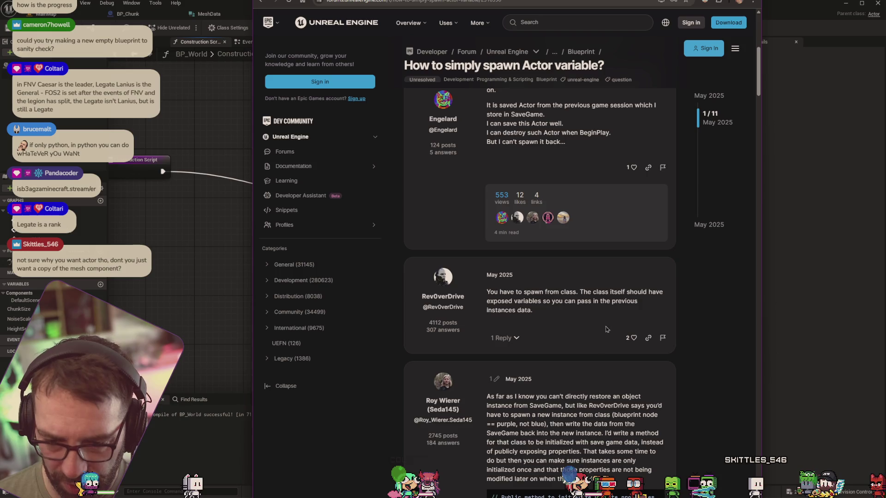
{"action": "left_click", "coordinate": [243, 206]}
{"action": "right_click", "coordinate": [197, 239]}
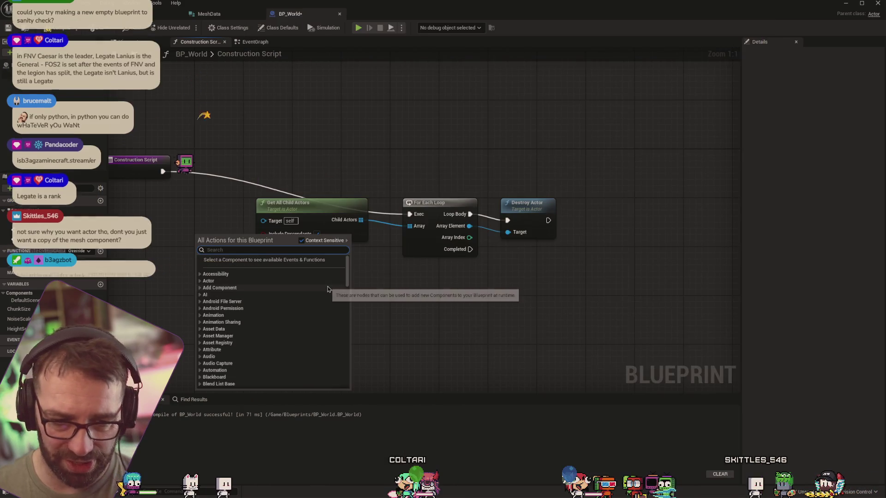
Step: Search the graph actions for 'spawn from', comparing against the forum thread
{"action": "type", "text": "spawn from"}
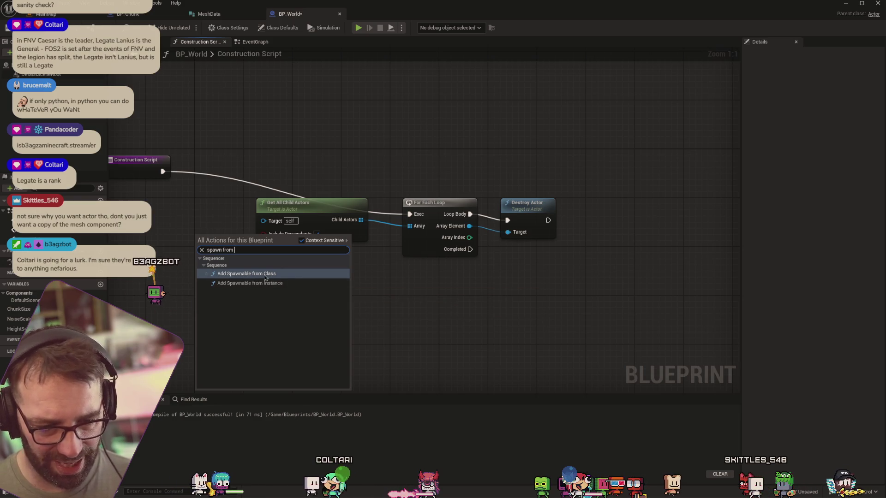
{"action": "key", "text": "alt+Tab"}
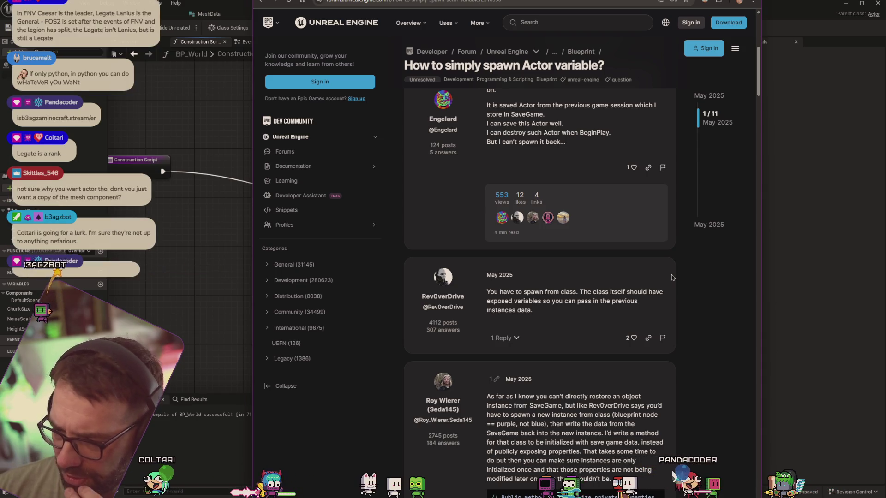
{"action": "left_click", "coordinate": [207, 265]}
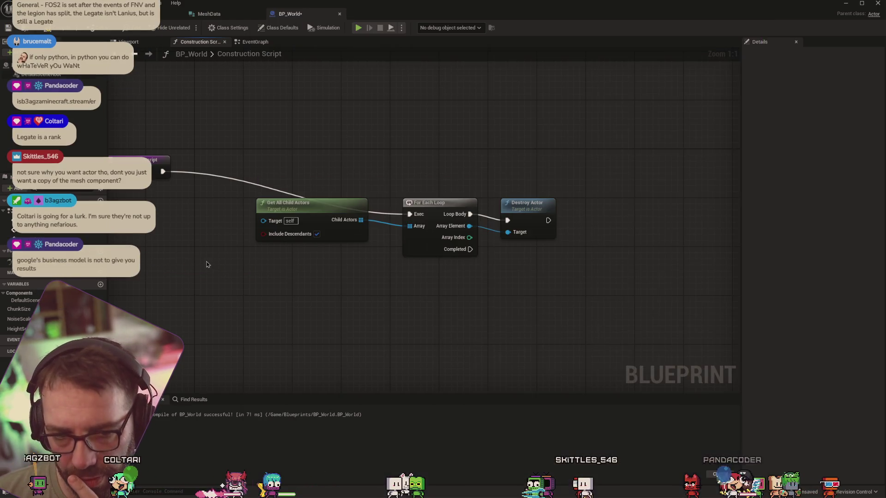
Step: Look over BP_Chunk's blueprint, return to BP_World, then go back to the forum thread
{"action": "left_click", "coordinate": [138, 14]}
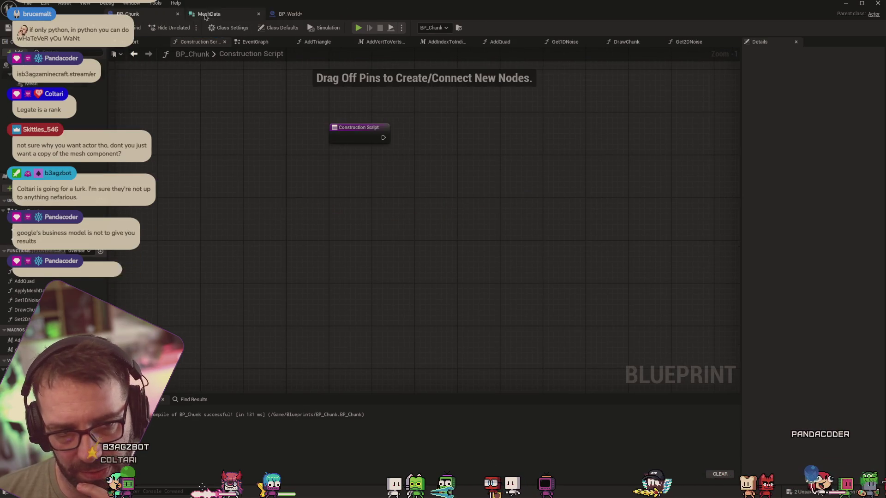
{"action": "left_click", "coordinate": [289, 14]}
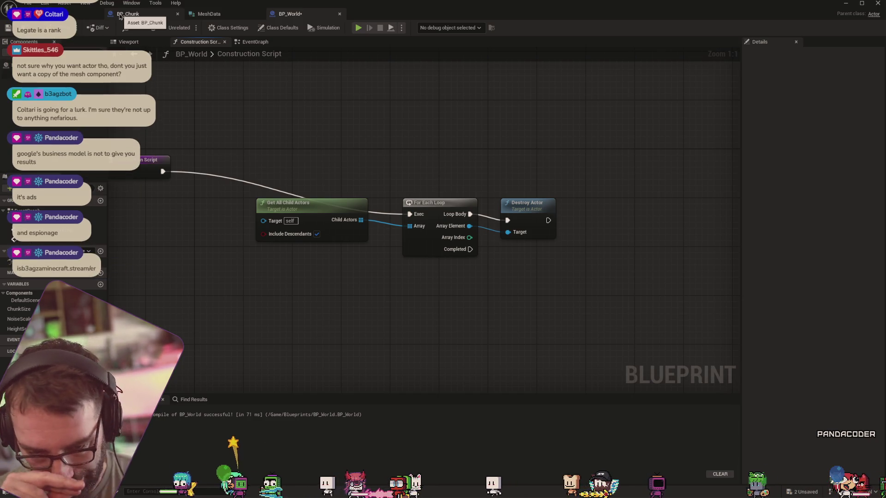
{"action": "key", "text": "alt+Tab"}
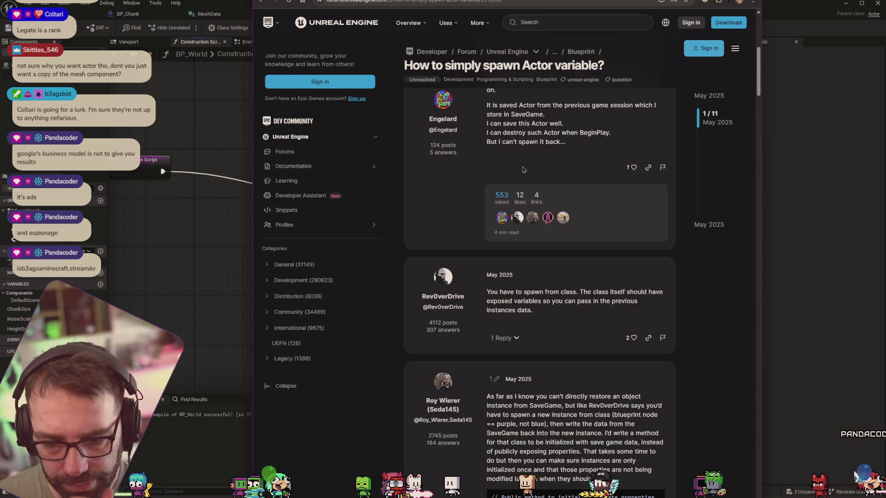
Step: Finish reading the forum thread's replies and return to the search results
{"action": "scroll", "coordinate": [526, 162], "scroll_direction": "down", "scroll_amount": 2}
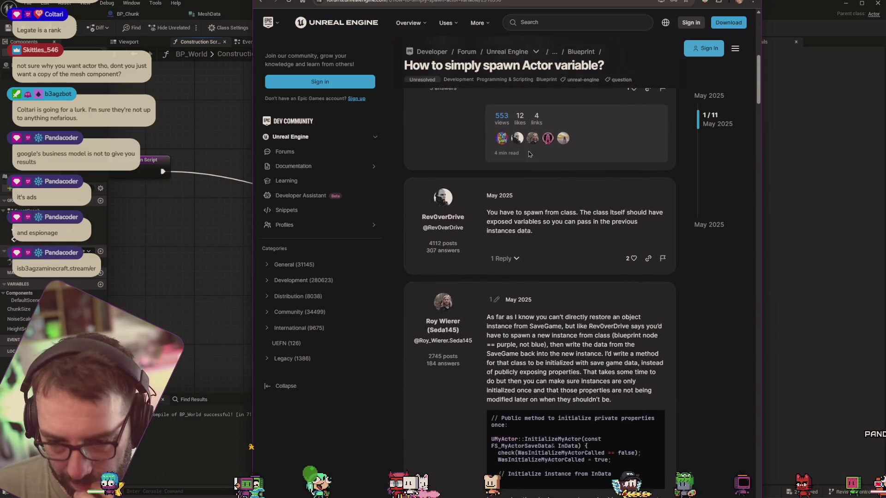
{"action": "scroll", "coordinate": [529, 153], "scroll_direction": "down", "scroll_amount": 10}
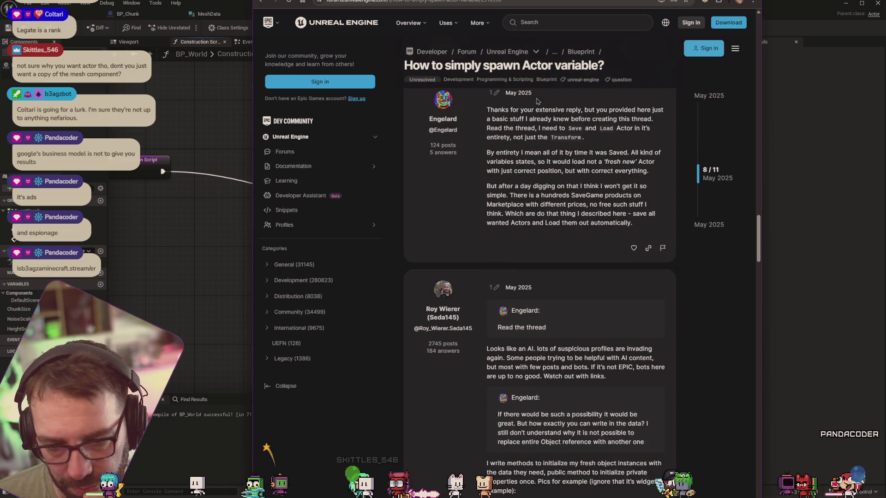
{"action": "key", "text": "alt+Left"}
Step: Read the Medium Spawn Actor from Class guide to Step 3, then reopen Unreal's graph action list
{"action": "scroll", "coordinate": [465, 138], "scroll_direction": "down", "scroll_amount": 5}
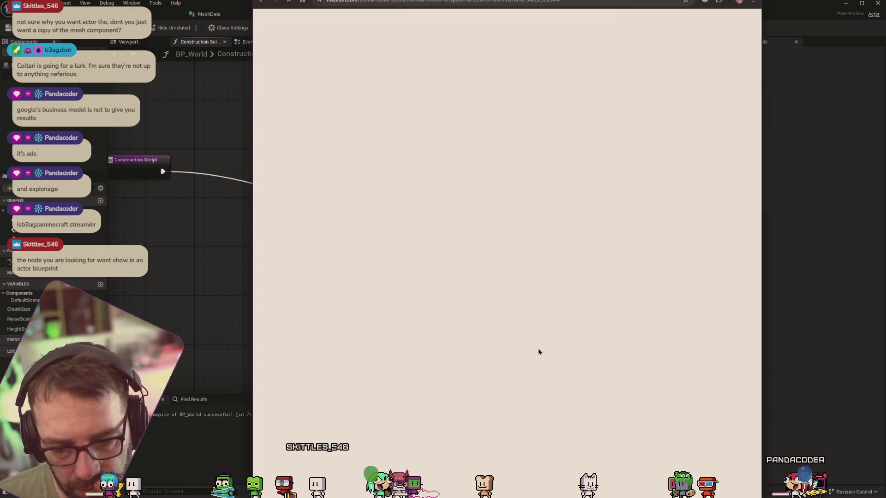
{"action": "scroll", "coordinate": [508, 244], "scroll_direction": "down", "scroll_amount": 10}
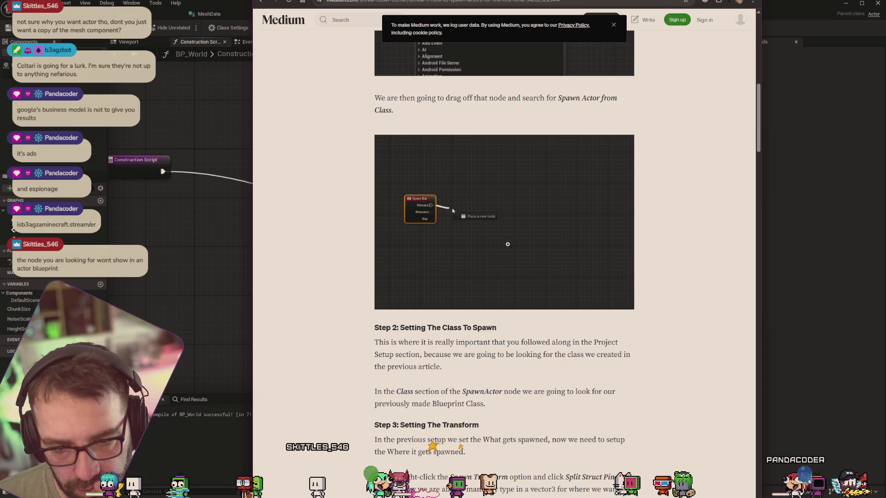
{"action": "scroll", "coordinate": [507, 244], "scroll_direction": "down", "scroll_amount": 7}
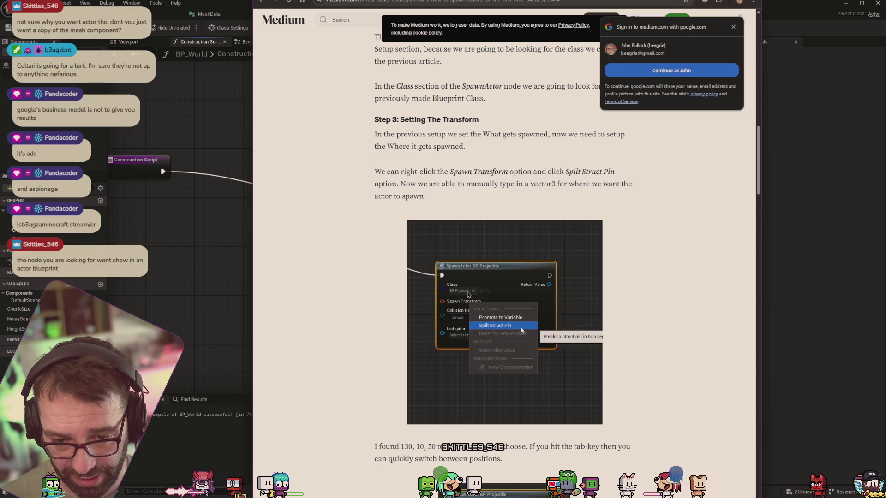
{"action": "left_click", "coordinate": [249, 260]}
{"action": "right_click", "coordinate": [445, 317]}
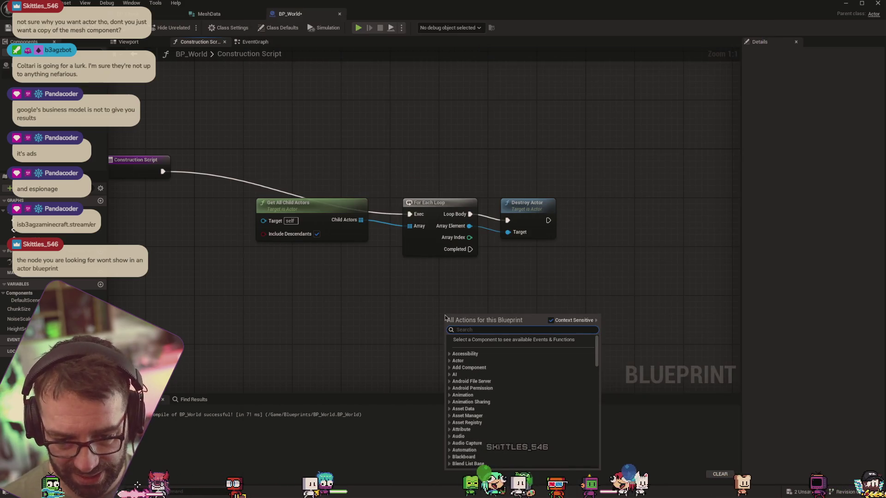
{"action": "type", "text": "spawnactor"}
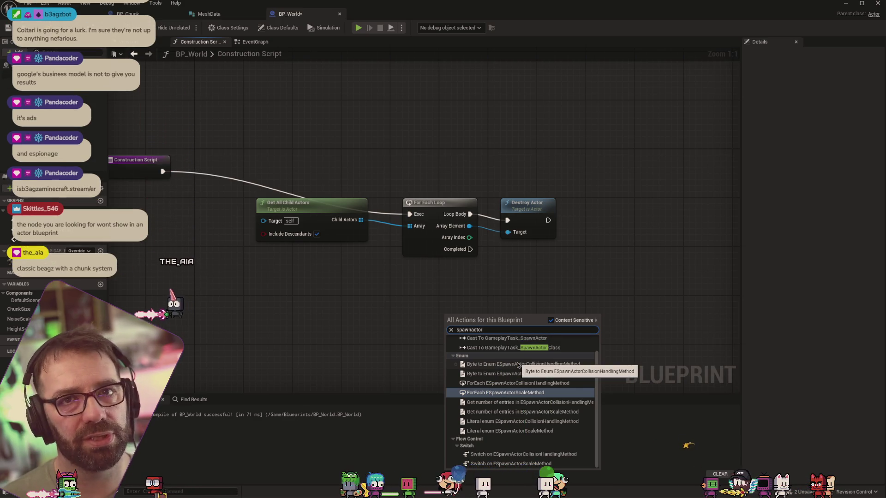
{"action": "key", "text": "BackSpace"}
{"action": "key", "text": "BackSpace"}
{"action": "key", "text": "BackSpace"}
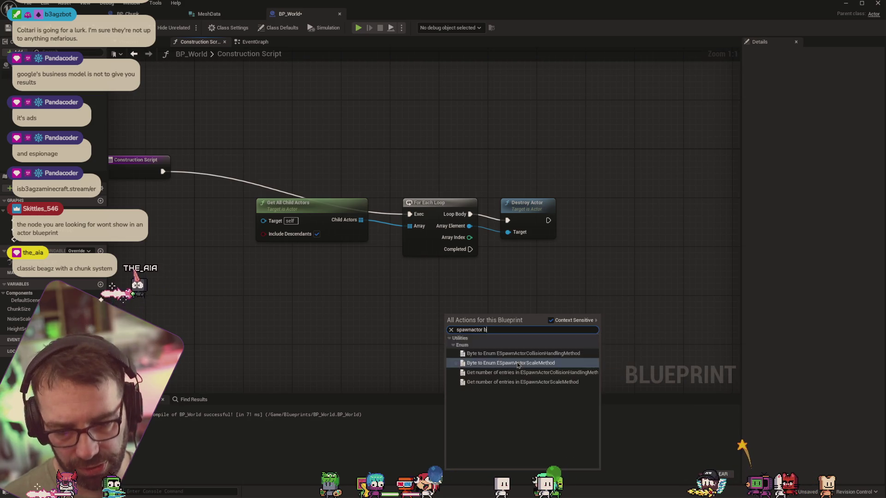
{"action": "key", "text": "BackSpace"}
{"action": "key", "text": "BackSpace"}
{"action": "key", "text": "BackSpace"}
{"action": "type", "text": "bp_ch"}
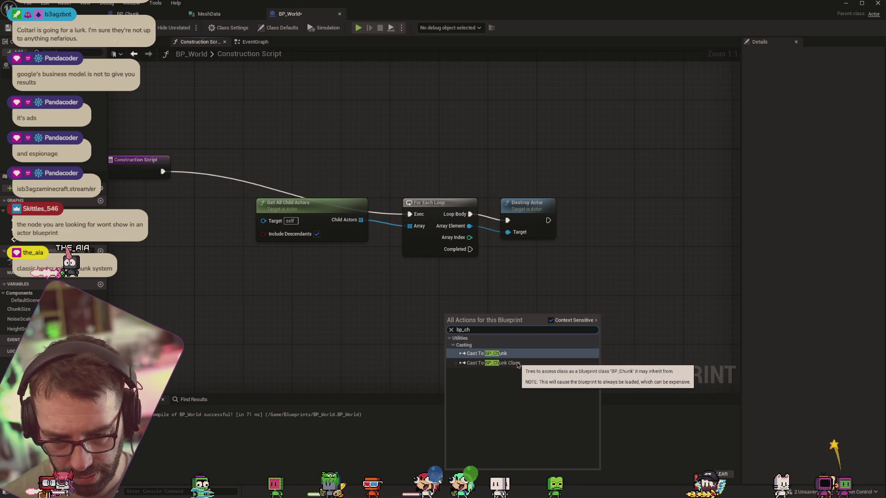
{"action": "left_click", "coordinate": [550, 320]}
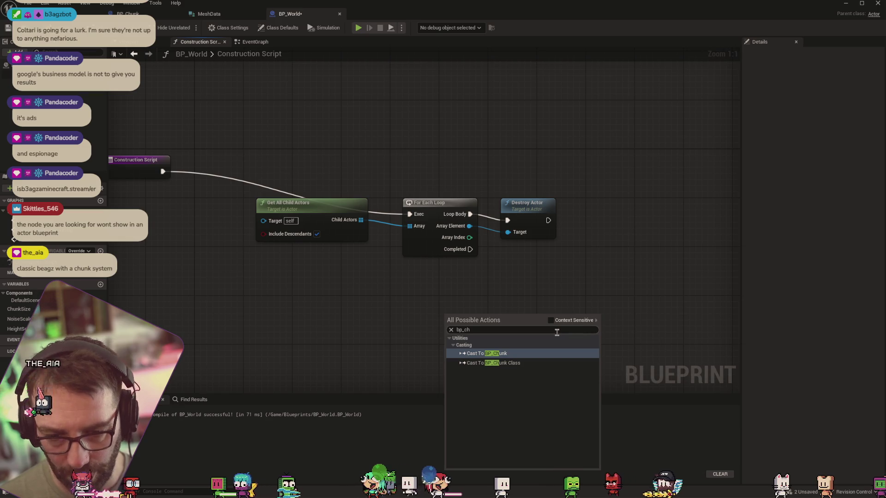
{"action": "key", "text": "Escape"}
{"action": "left_click", "coordinate": [255, 42]}
{"action": "right_click", "coordinate": [387, 210]}
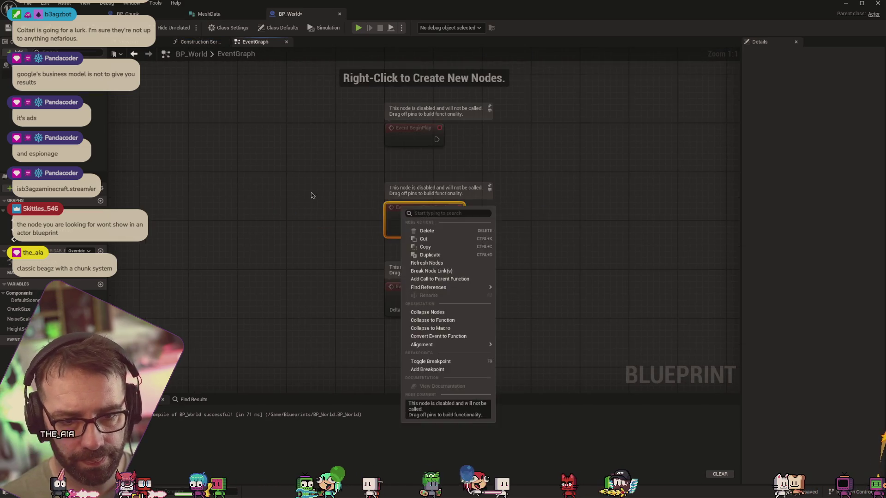
{"action": "right_click", "coordinate": [305, 196]}
{"action": "type", "text": "bp_"}
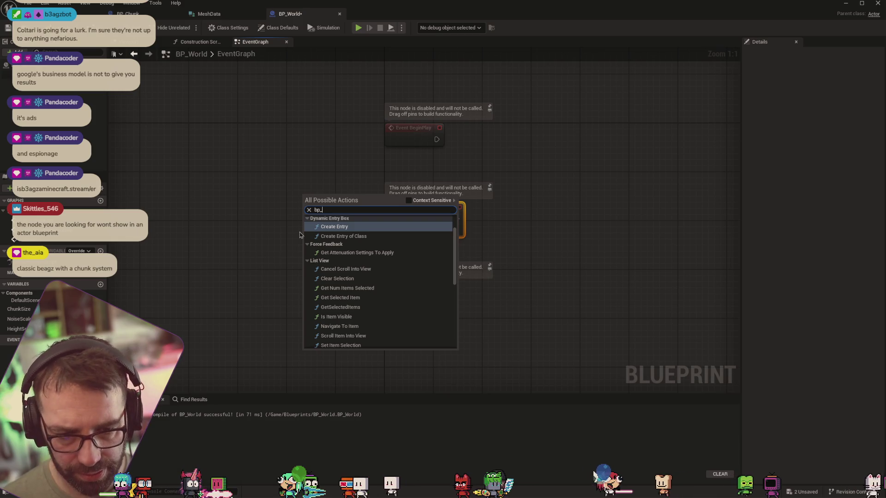
{"action": "type", "text": "world"}
{"action": "key", "text": "BackSpace"}
{"action": "key", "text": "BackSpace"}
{"action": "key", "text": "BackSpace"}
{"action": "type", "text": "chunk"}
{"action": "key", "text": "Escape"}
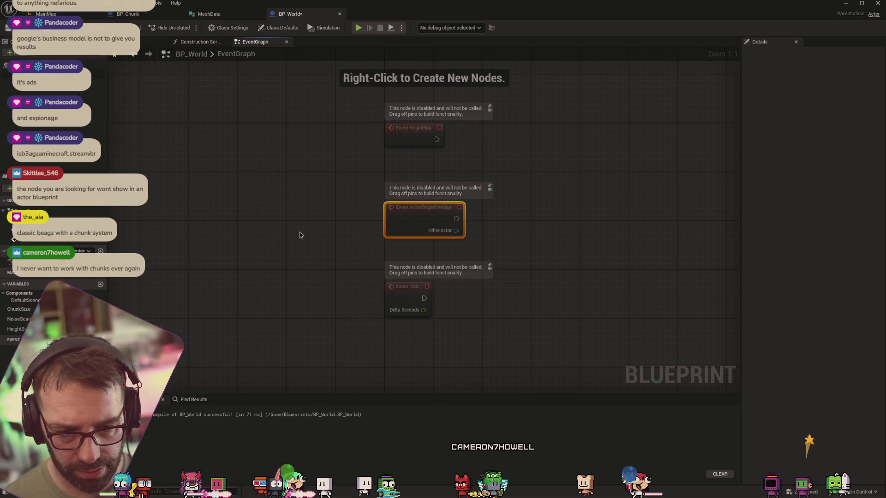
{"action": "left_click", "coordinate": [195, 44]}
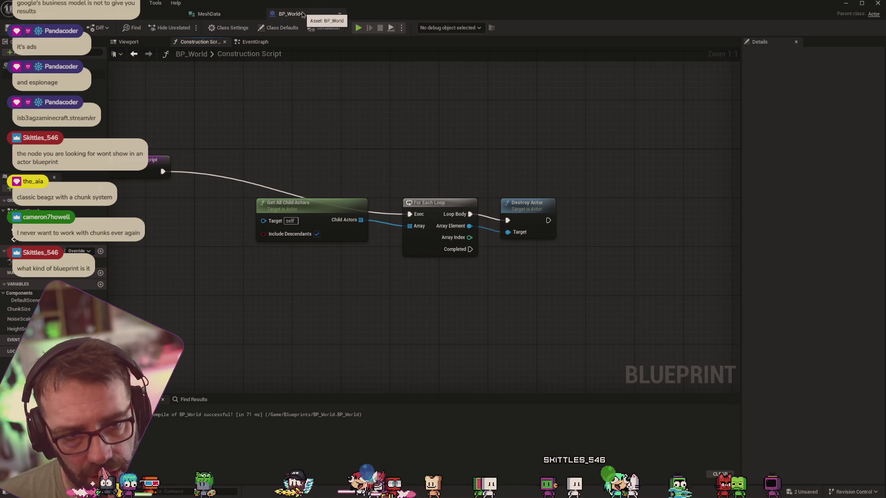
{"action": "key", "text": "alt+Tab"}
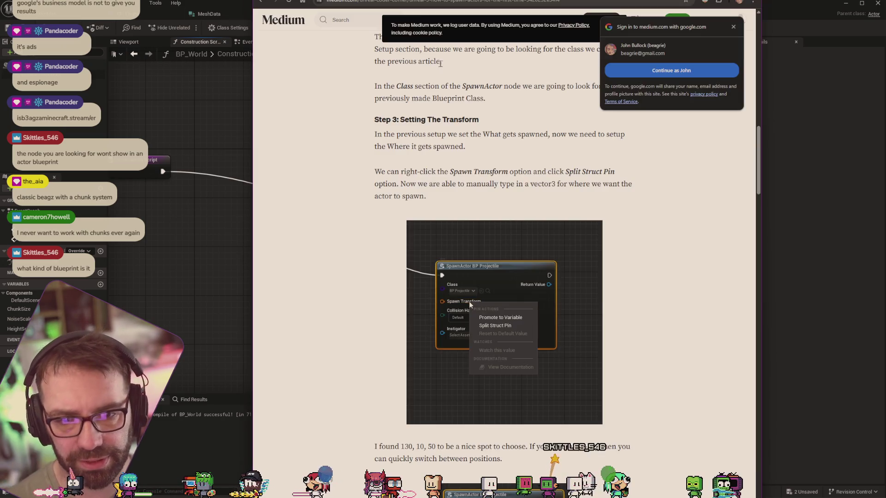
Step: Scroll the Medium tutorial back to Step 1 about the Level Blueprint
{"action": "scroll", "coordinate": [462, 106], "scroll_direction": "up", "scroll_amount": 4}
{"action": "scroll", "coordinate": [462, 106], "scroll_direction": "up", "scroll_amount": 5}
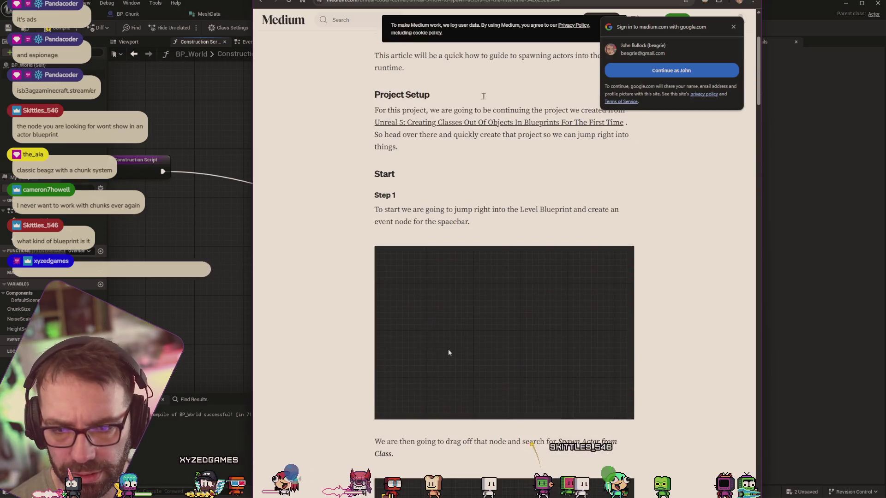
{"action": "scroll", "coordinate": [486, 102], "scroll_direction": "down", "scroll_amount": 9}
{"action": "scroll", "coordinate": [487, 101], "scroll_direction": "down", "scroll_amount": 3}
{"action": "scroll", "coordinate": [531, 182], "scroll_direction": "up", "scroll_amount": 10}
{"action": "scroll", "coordinate": [531, 180], "scroll_direction": "up", "scroll_amount": 9}
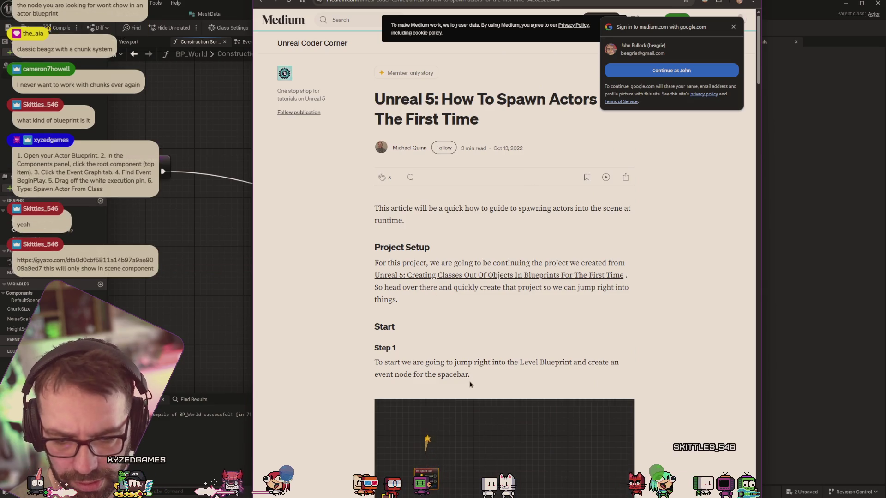
{"action": "scroll", "coordinate": [478, 383], "scroll_direction": "down", "scroll_amount": 2}
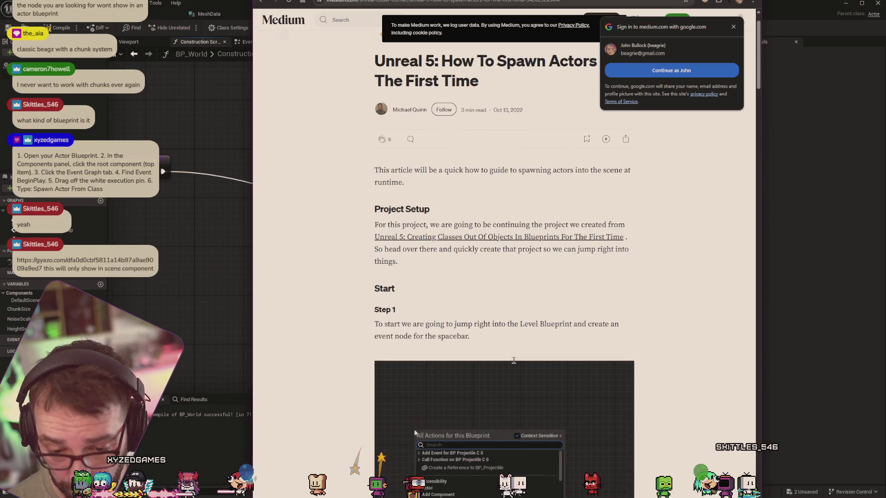
{"action": "scroll", "coordinate": [414, 394], "scroll_direction": "down", "scroll_amount": 4}
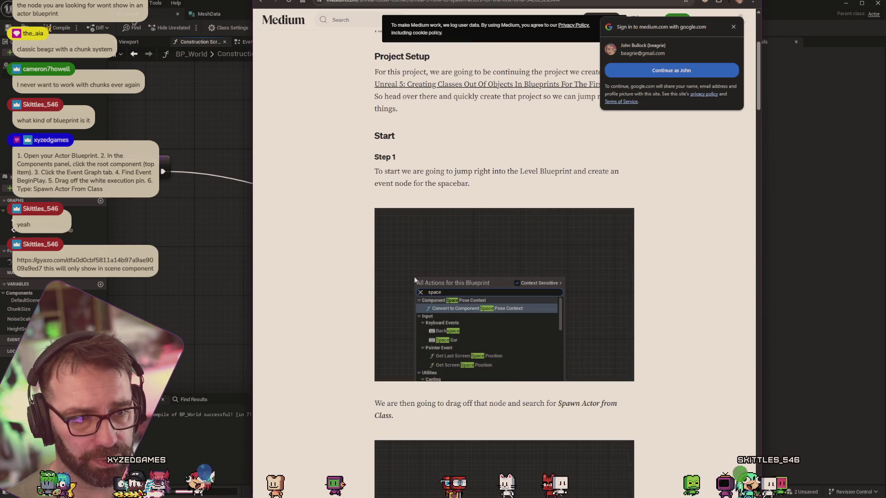
Step: Return to the Unreal main level editor and open the Blueprints menu
{"action": "left_click", "coordinate": [129, 14]}
{"action": "left_click", "coordinate": [74, 14]}
{"action": "left_click", "coordinate": [142, 28]}
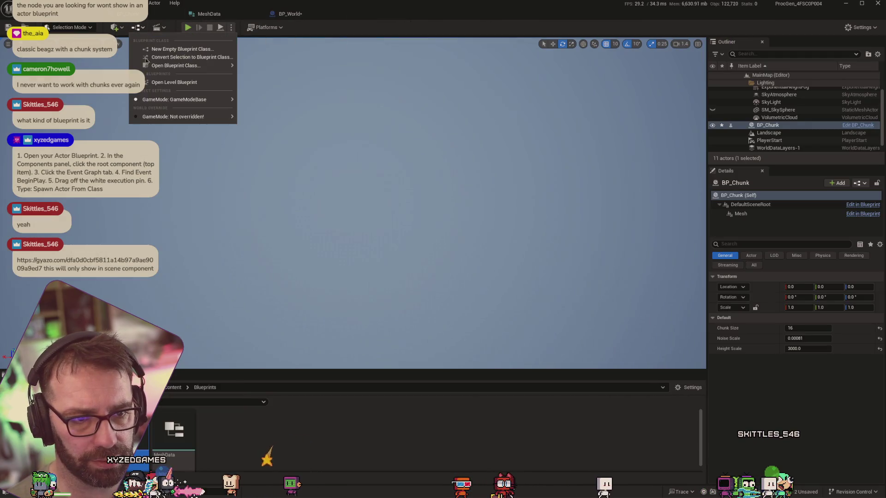
Step: Add a Spawn Actor from Class node to the Level Blueprint, then close the BP_World editor
{"action": "left_click", "coordinate": [205, 91]}
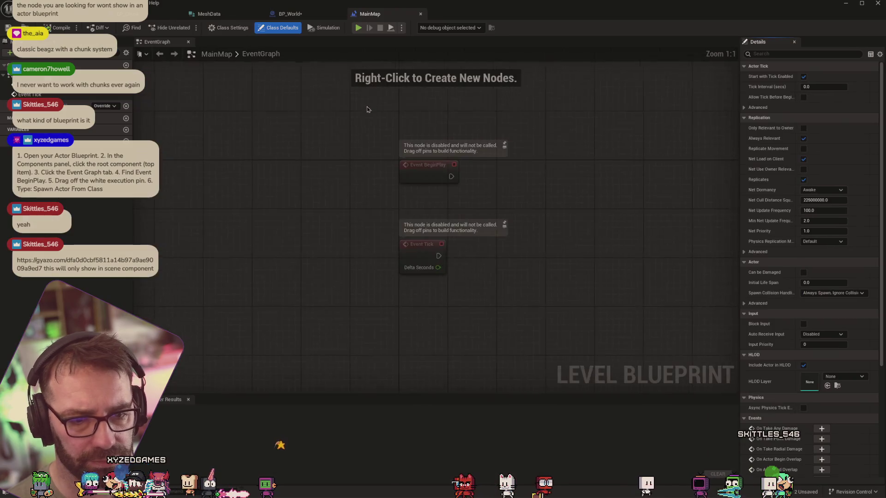
{"action": "right_click", "coordinate": [358, 240]}
{"action": "type", "text": "spawn"}
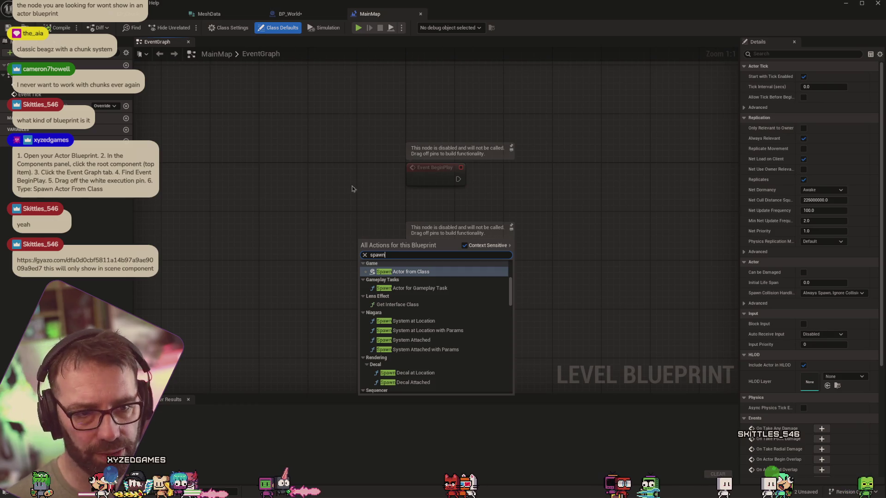
{"action": "left_click", "coordinate": [396, 272]}
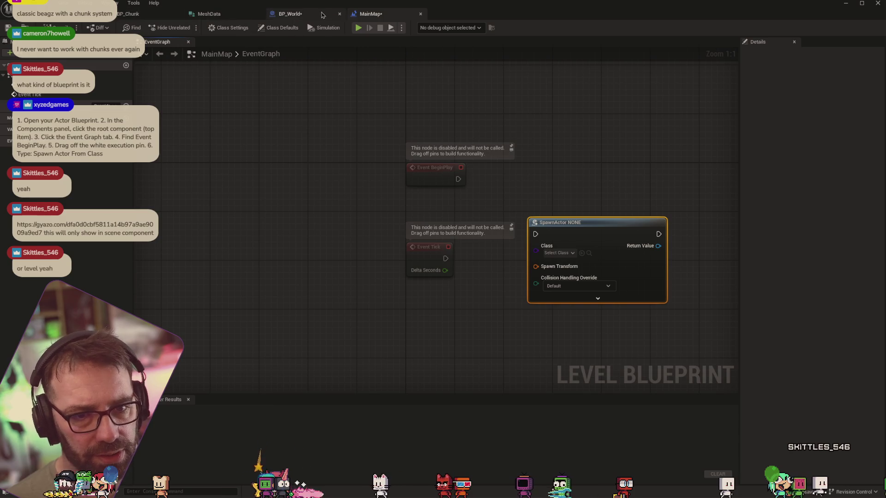
{"action": "left_click", "coordinate": [296, 14]}
{"action": "left_click", "coordinate": [340, 14]}
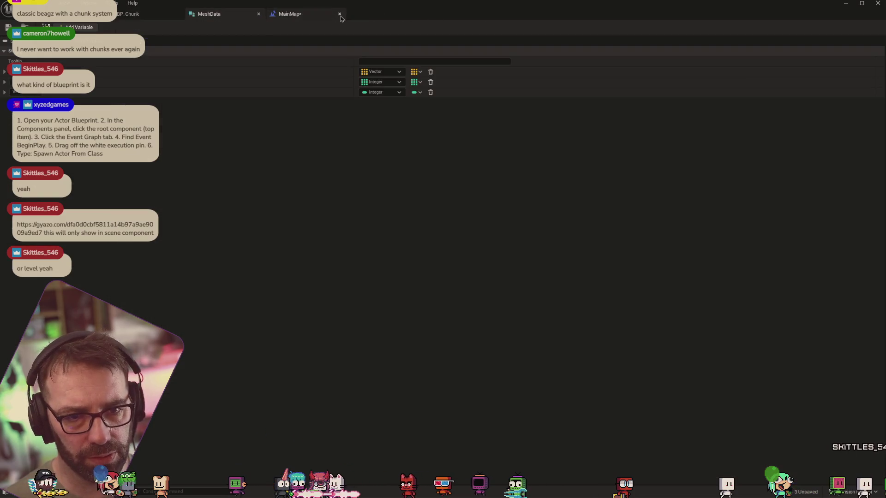
Step: Force-delete the BP_World asset from the Content Browser
{"action": "left_click", "coordinate": [289, 14]}
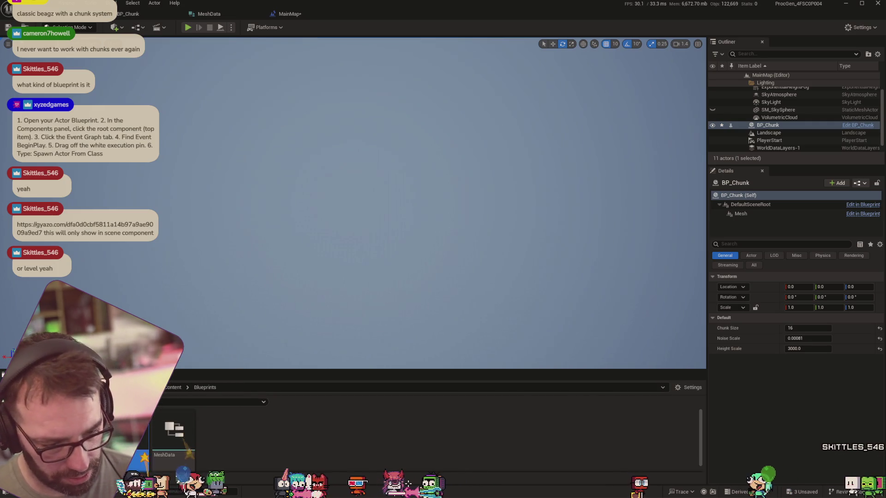
{"action": "key", "text": "Delete"}
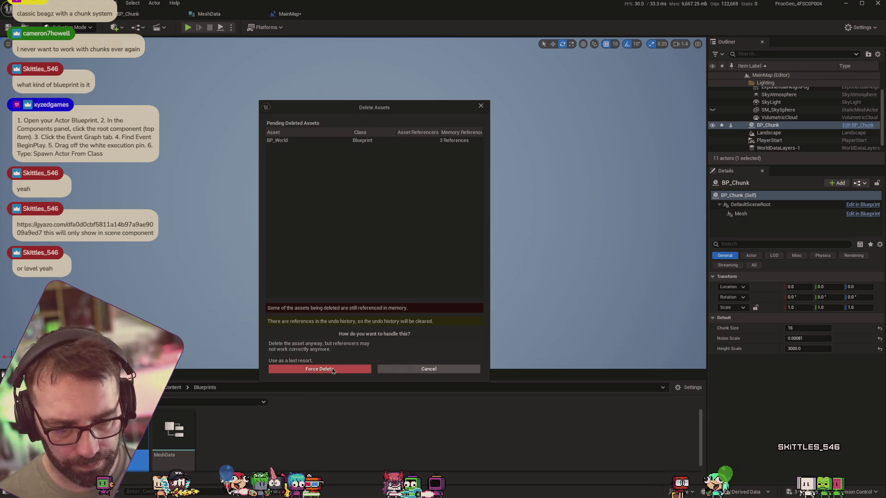
{"action": "left_click", "coordinate": [332, 370]}
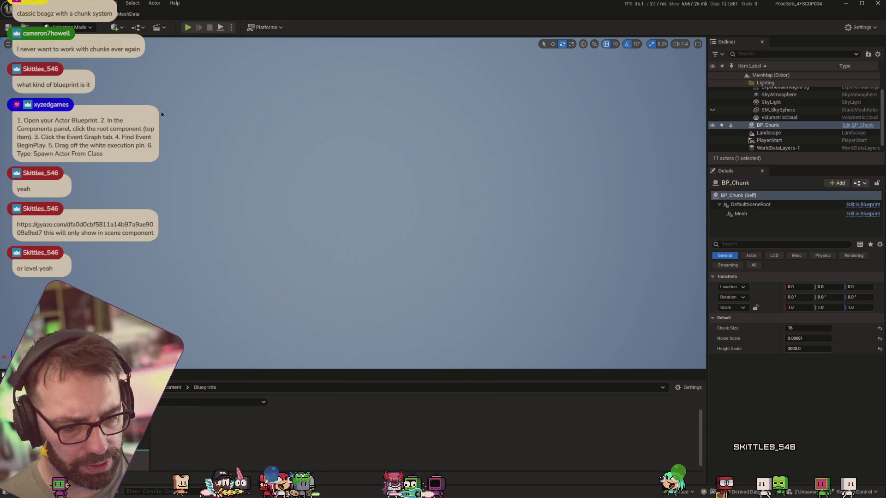
Step: Close the MeshData editor and reopen the Level Blueprint at its SpawnActor node
{"action": "left_click", "coordinate": [131, 14]}
{"action": "left_click", "coordinate": [177, 15]}
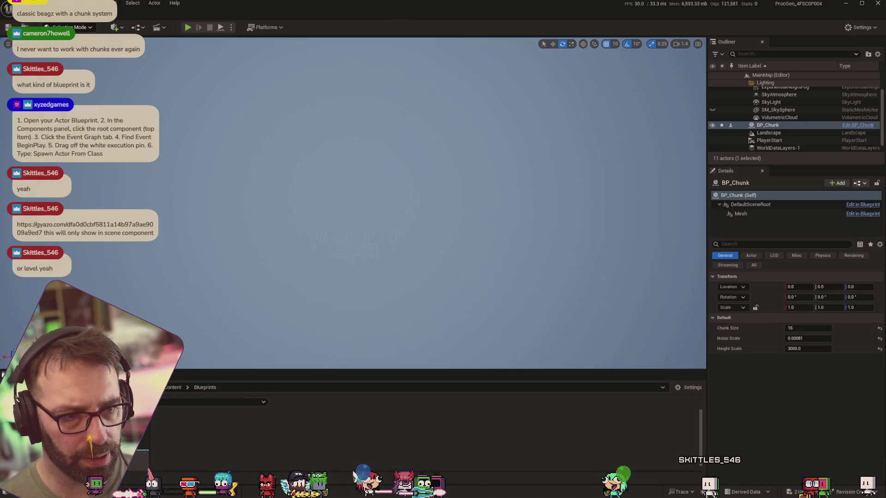
{"action": "left_click", "coordinate": [137, 27]}
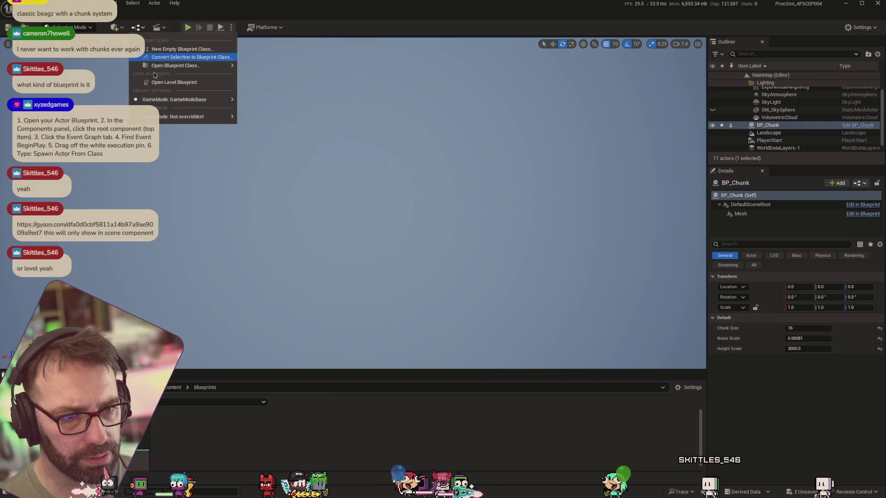
{"action": "left_click", "coordinate": [161, 84]}
{"action": "mouse_move", "coordinate": [610, 191]}
{"action": "left_mouse_down"}
{"action": "mouse_move", "coordinate": [486, 161]}
{"action": "mouse_move", "coordinate": [473, 166]}
{"action": "left_mouse_up"}
{"action": "left_click", "coordinate": [434, 227]}
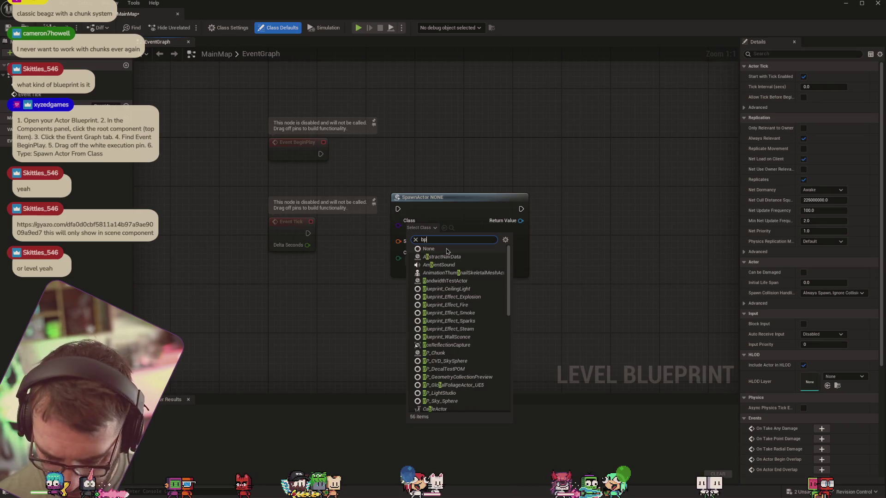
Step: Set the SpawnActor node's class to BP_Chunk
{"action": "type", "text": "bp_"}
{"action": "key", "text": "BackSpace"}
{"action": "key", "text": "BackSpace"}
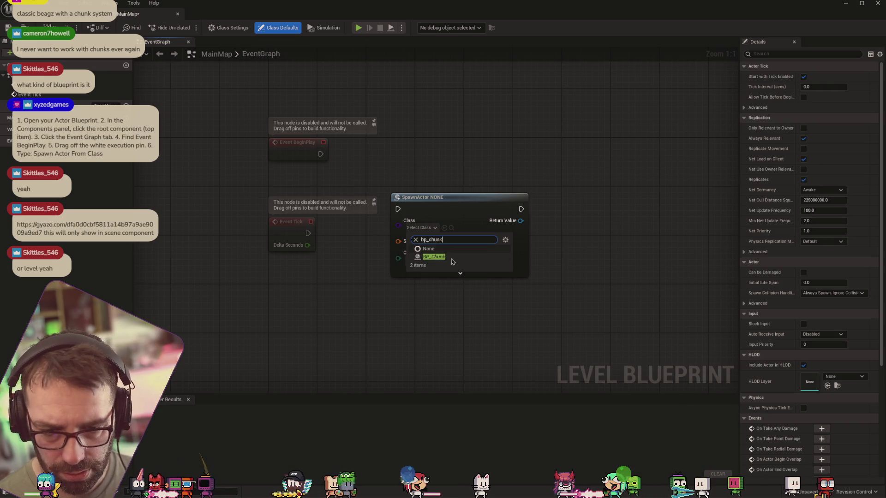
{"action": "left_click", "coordinate": [452, 257]}
{"action": "left_click_drag", "start_coordinate": [458, 225], "coordinate": [519, 213]}
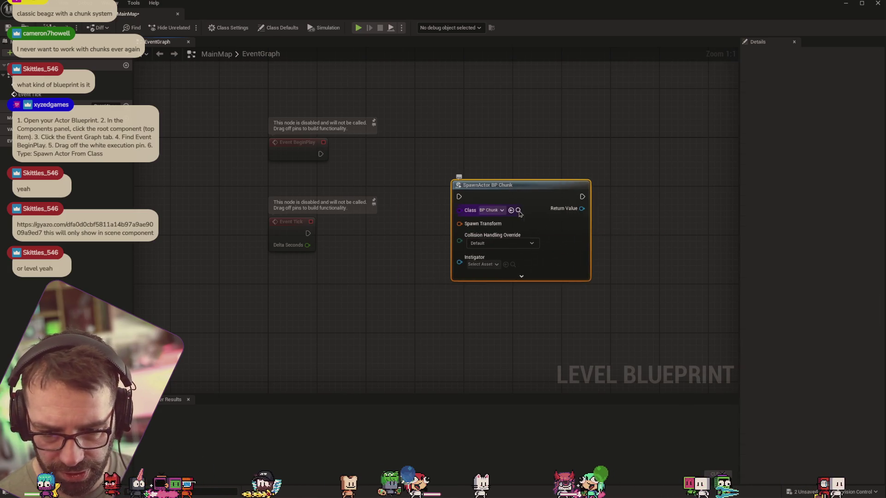
Step: Call Draw Chunk on the spawned actor's Return Value and select both nodes
{"action": "mouse_move", "coordinate": [561, 231]}
{"action": "left_mouse_down"}
{"action": "mouse_move", "coordinate": [443, 228]}
{"action": "mouse_move", "coordinate": [527, 223]}
{"action": "left_mouse_up"}
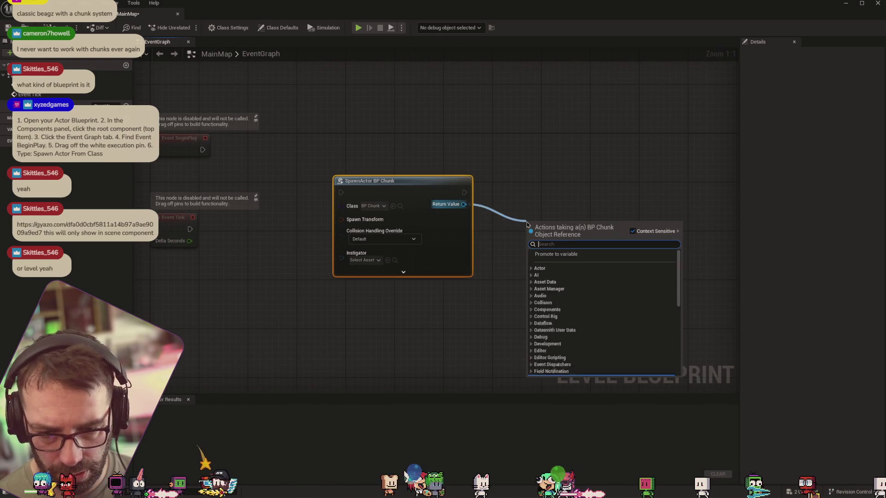
{"action": "type", "text": "dra"}
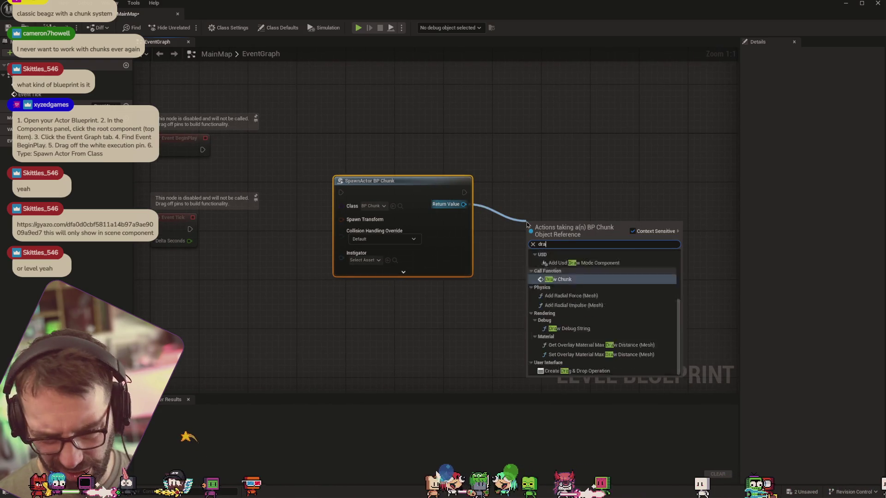
{"action": "type", "text": "w"}
{"action": "left_click", "coordinate": [557, 317]}
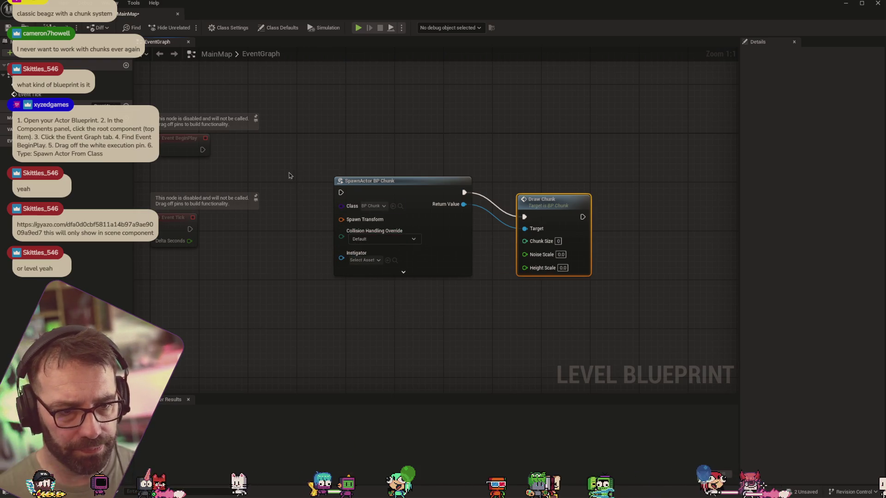
{"action": "left_click_drag", "start_coordinate": [289, 175], "coordinate": [341, 156]}
{"action": "scroll", "coordinate": [391, 253], "scroll_direction": "down", "scroll_amount": 1}
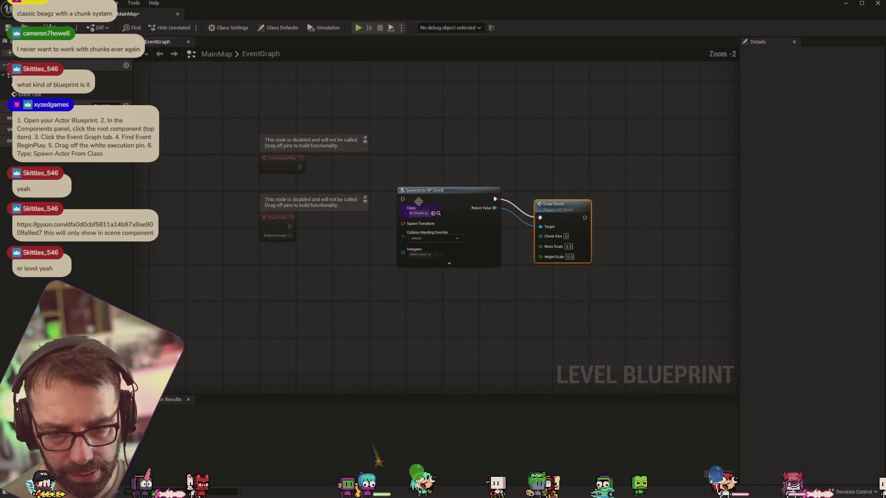
{"action": "left_click_drag", "start_coordinate": [399, 162], "coordinate": [543, 266]}
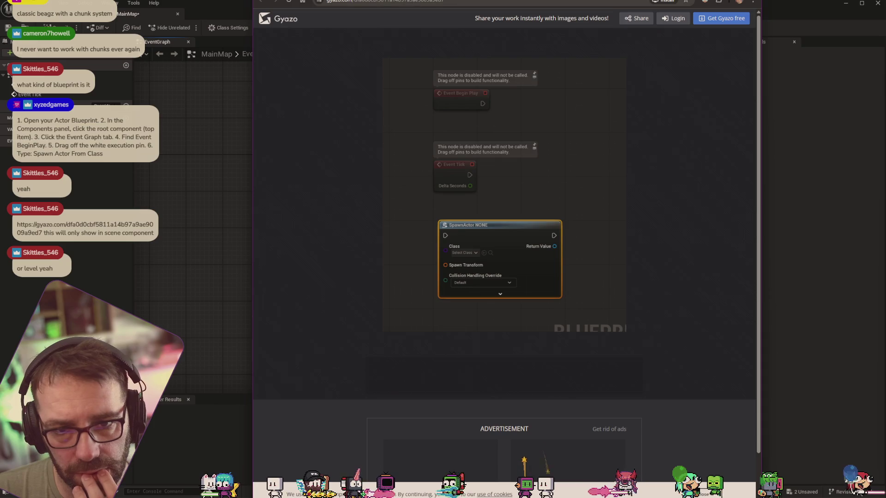
Step: Close the Gyazo screenshot tab and Medium's sign-in popup, then return to the Level Blueprint
{"action": "key", "text": "ctrl+w"}
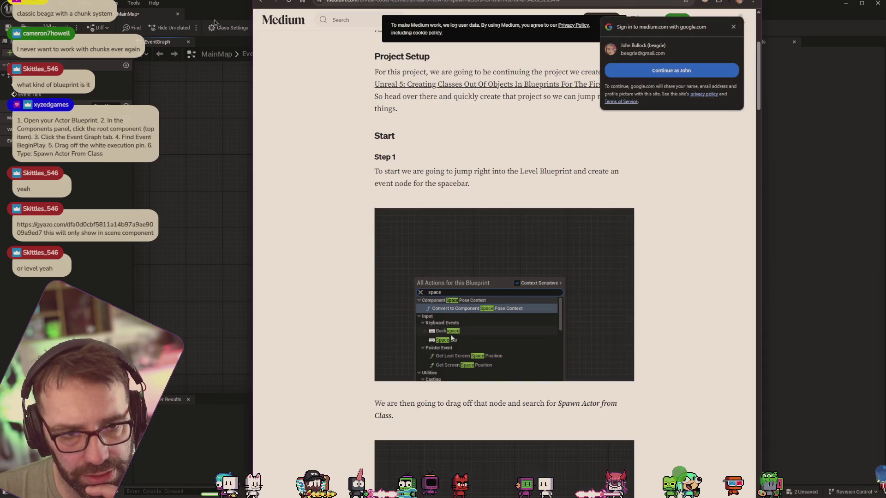
{"action": "left_click", "coordinate": [733, 27]}
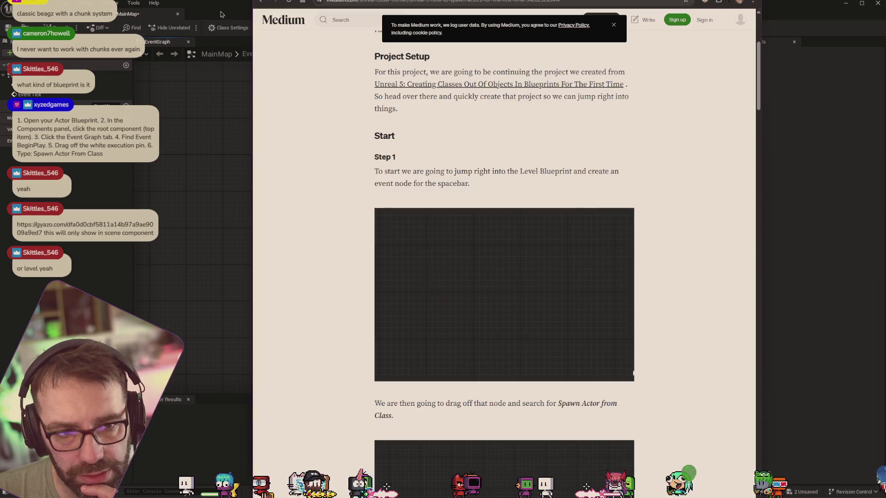
{"action": "left_click", "coordinate": [221, 14]}
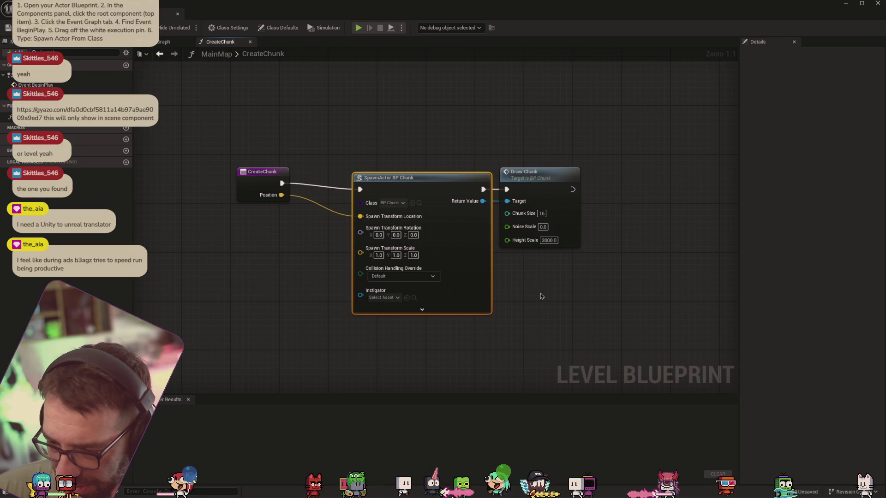
Step: Move the CreateChunk entry node right and down in the graph
{"action": "right_click", "coordinate": [541, 296]}
{"action": "left_click", "coordinate": [622, 178]}
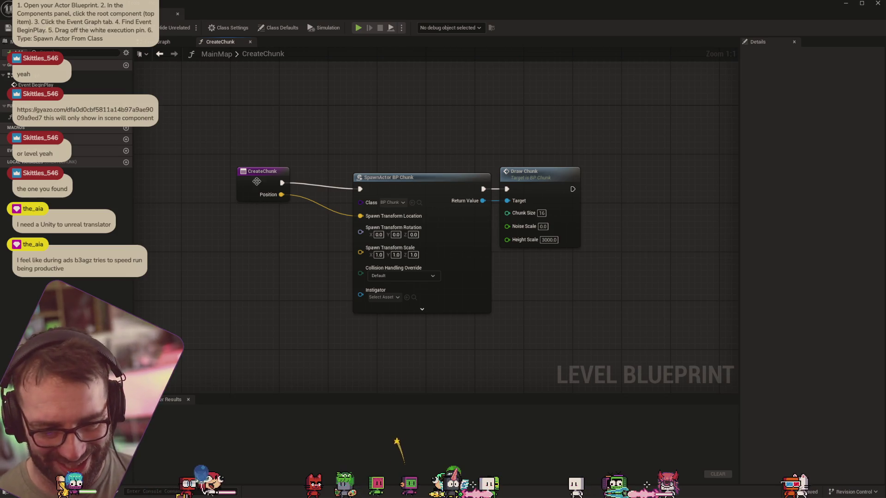
{"action": "mouse_move", "coordinate": [256, 175]}
{"action": "left_mouse_down"}
{"action": "mouse_move", "coordinate": [268, 191]}
{"action": "mouse_move", "coordinate": [292, 185]}
{"action": "left_mouse_up"}
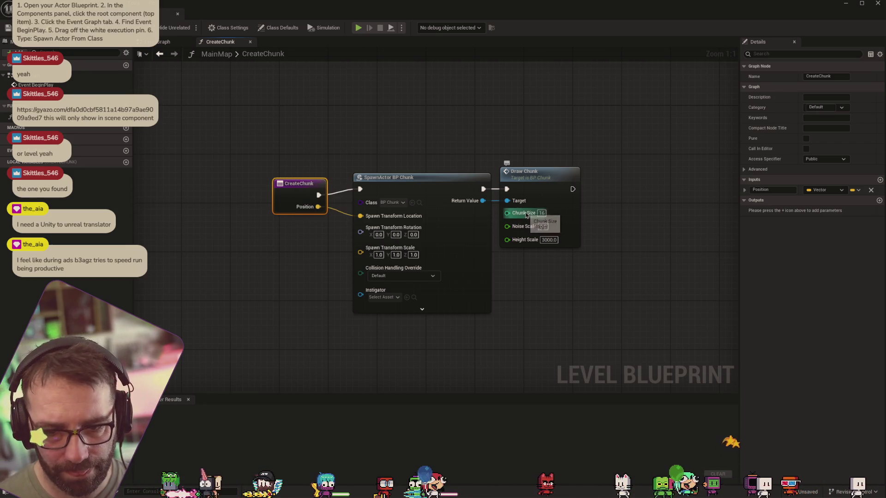
Step: Add an Integer variable named ChunkSize and compile the blueprint
{"action": "left_click", "coordinate": [126, 139]}
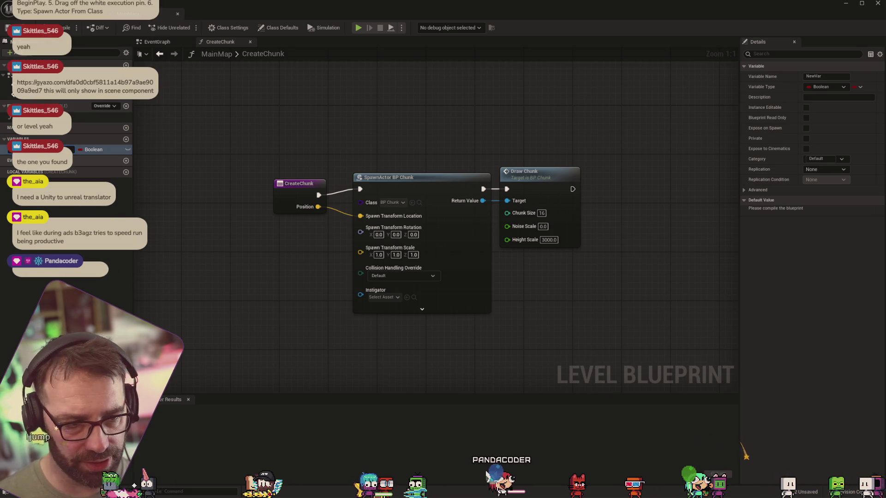
{"action": "type", "text": "ChunkSize"}
{"action": "key", "text": "Return"}
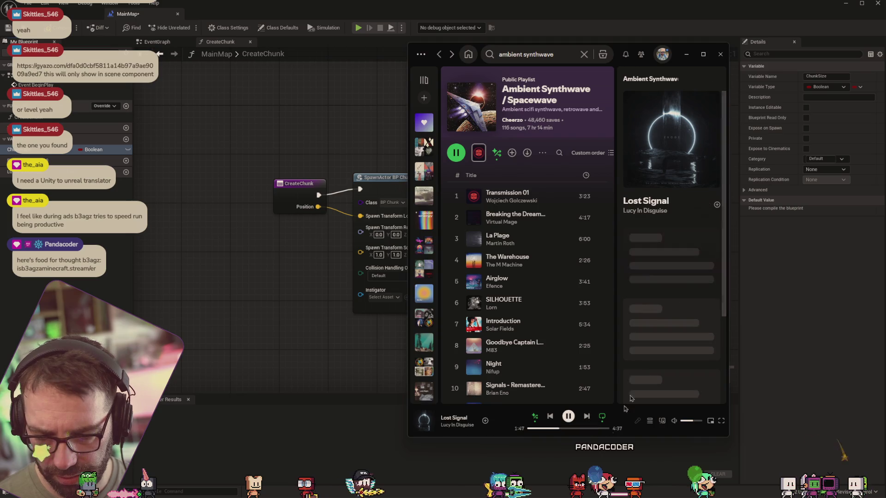
{"action": "left_click", "coordinate": [686, 54]}
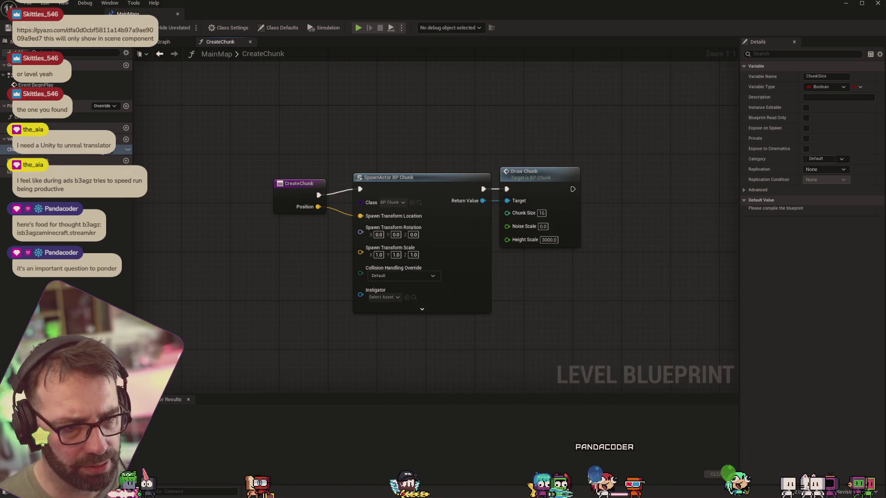
{"action": "left_click", "coordinate": [93, 149]}
{"action": "left_click", "coordinate": [97, 239]}
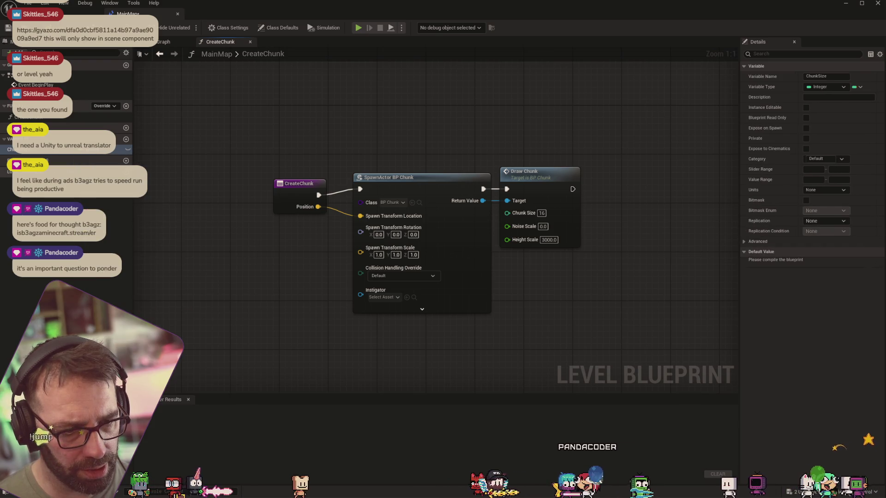
{"action": "left_click", "coordinate": [97, 186]}
{"action": "key", "text": "F7"}
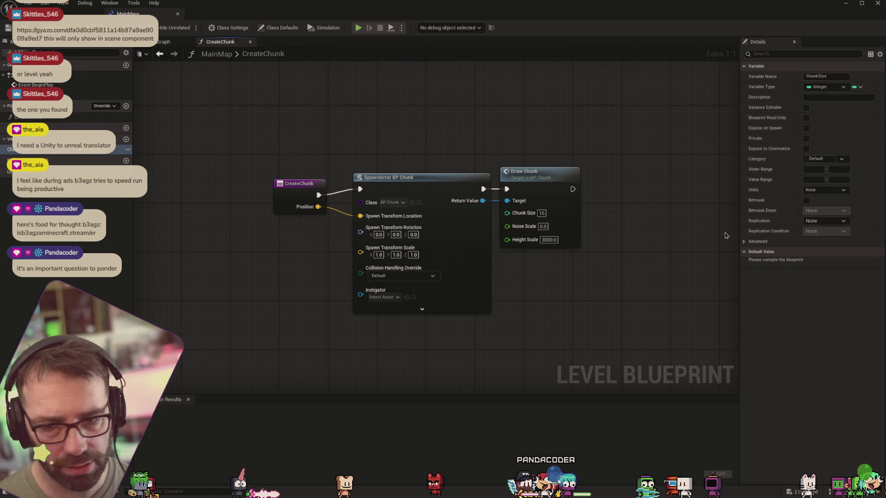
Step: Give ChunkSize a default of 16 and place its getter at Draw Chunk's Chunk Size input
{"action": "left_click", "coordinate": [823, 263]}
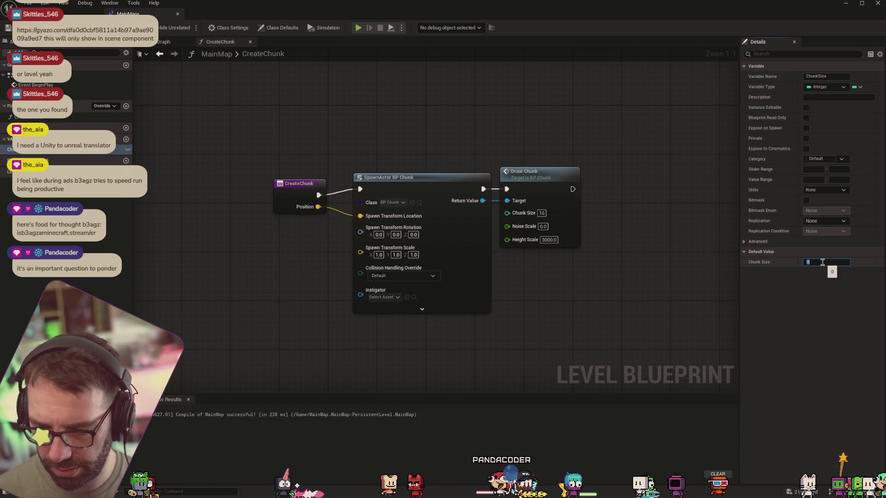
{"action": "type", "text": "16"}
{"action": "key", "text": "Return"}
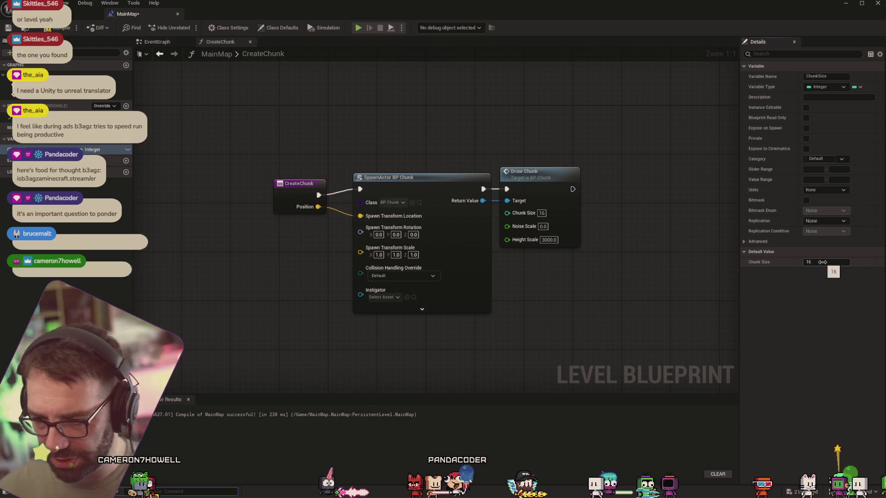
{"action": "mouse_move", "coordinate": [19, 149]}
{"action": "left_mouse_down"}
{"action": "mouse_move", "coordinate": [568, 142]}
{"action": "mouse_move", "coordinate": [535, 153]}
{"action": "mouse_move", "coordinate": [611, 151]}
{"action": "mouse_move", "coordinate": [507, 212]}
{"action": "left_mouse_up"}
{"action": "left_click", "coordinate": [544, 158]}
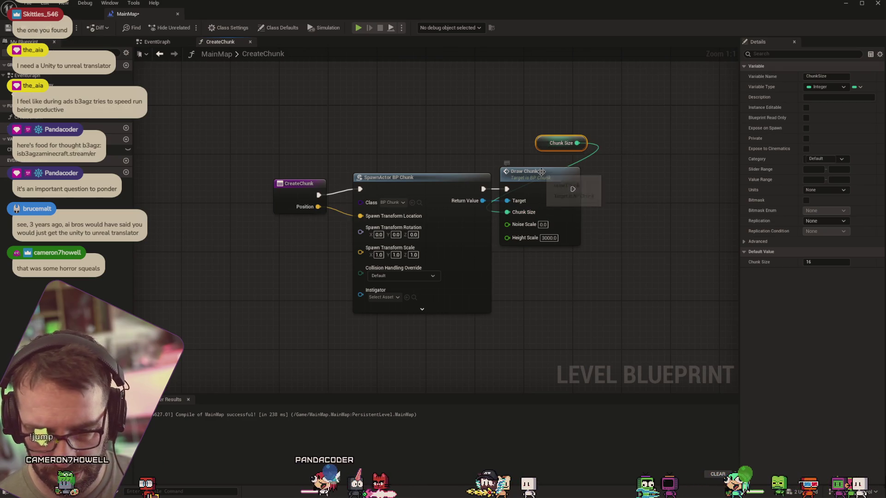
{"action": "left_click_drag", "start_coordinate": [542, 172], "coordinate": [633, 175]}
{"action": "mouse_move", "coordinate": [541, 145]}
{"action": "left_mouse_down"}
{"action": "mouse_move", "coordinate": [528, 225]}
{"action": "mouse_move", "coordinate": [528, 212]}
{"action": "left_mouse_up"}
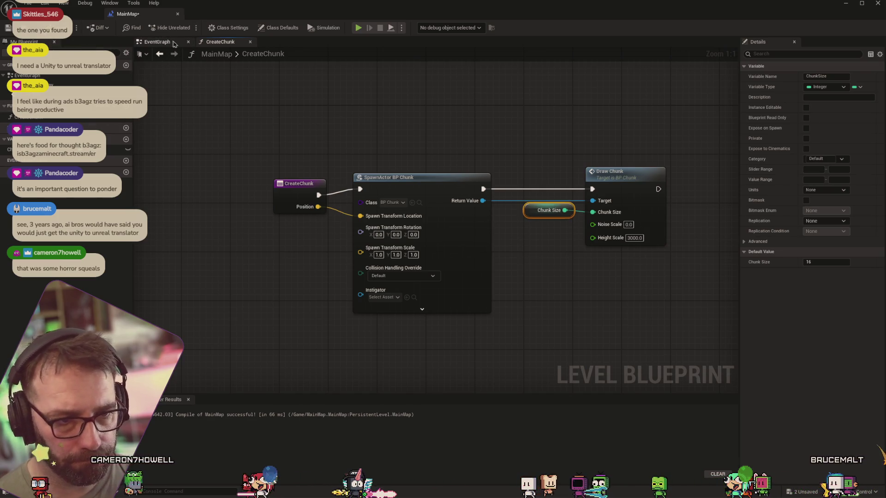
Step: In the EventGraph, move the Create Chunk call aside and add a For Loop node
{"action": "left_click", "coordinate": [157, 42]}
{"action": "mouse_move", "coordinate": [530, 213]}
{"action": "left_mouse_down"}
{"action": "mouse_move", "coordinate": [507, 210]}
{"action": "mouse_move", "coordinate": [524, 224]}
{"action": "left_mouse_up"}
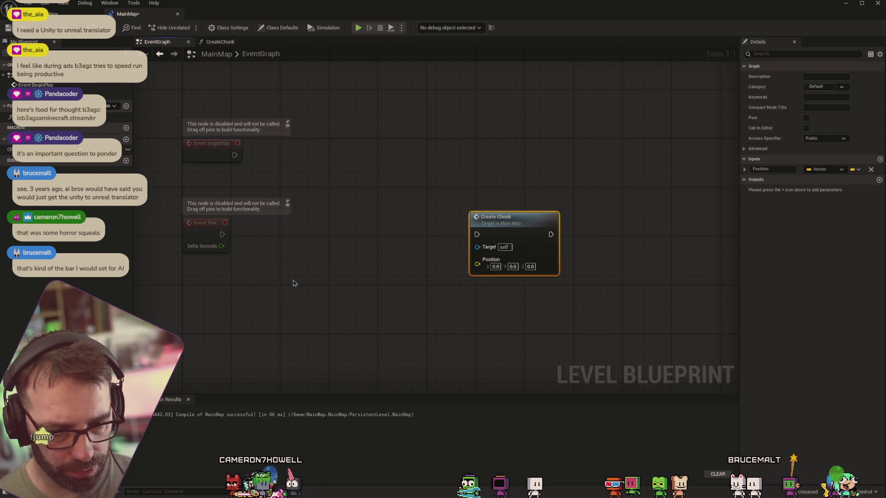
{"action": "left_click_drag", "start_coordinate": [485, 217], "coordinate": [558, 218]}
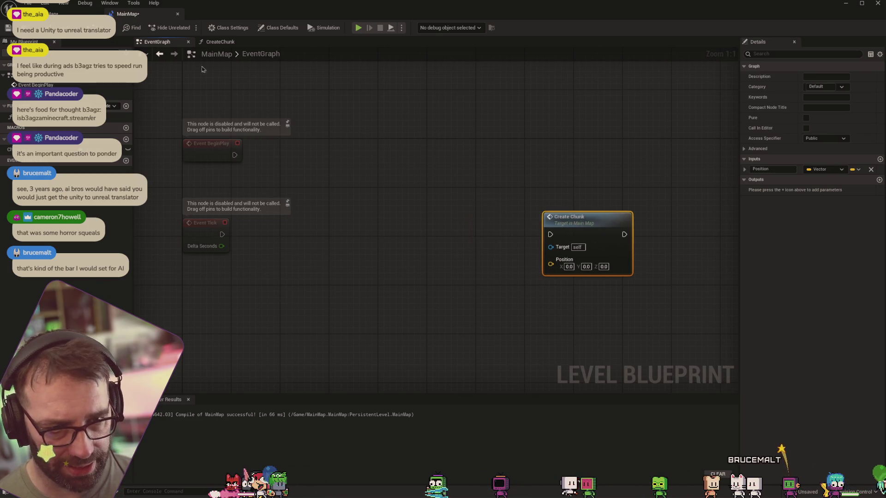
{"action": "right_click", "coordinate": [349, 215]}
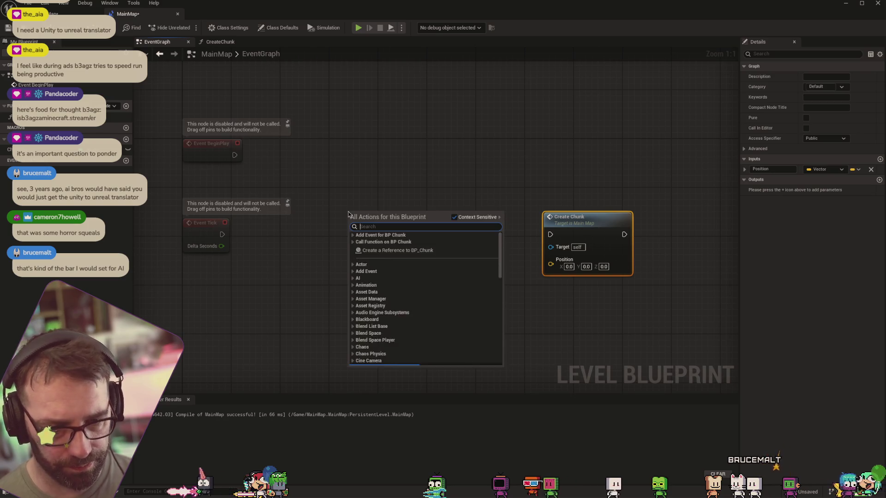
{"action": "type", "text": "for"}
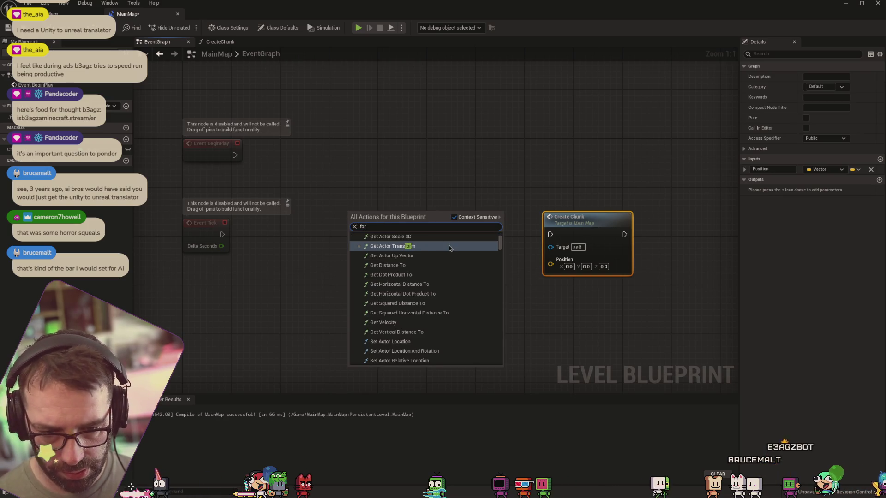
{"action": "type", "text": " lo"}
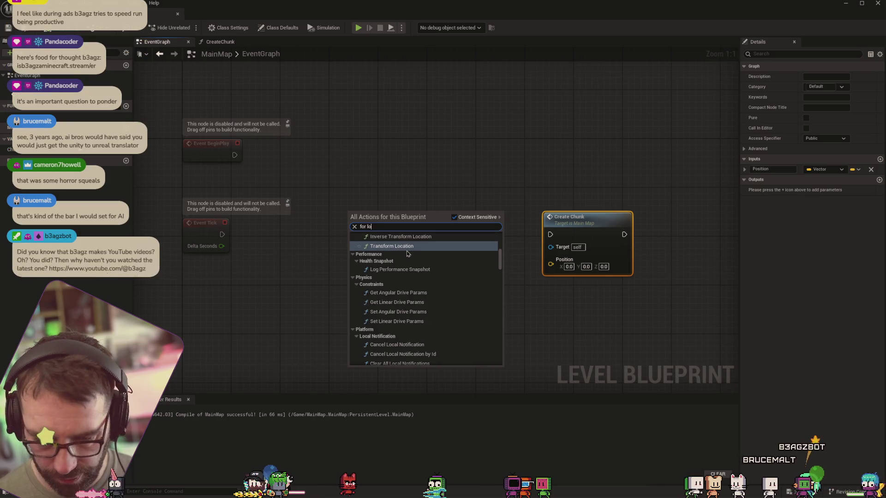
{"action": "type", "text": "op"}
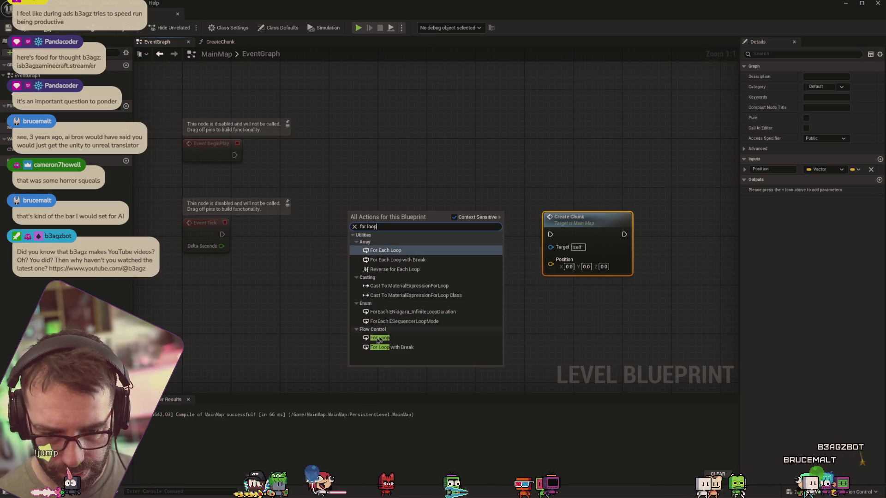
{"action": "left_click", "coordinate": [376, 341]}
Step: Duplicate the For Loop and drive the copy from the first loop's Loop Body
{"action": "left_click", "coordinate": [411, 238]}
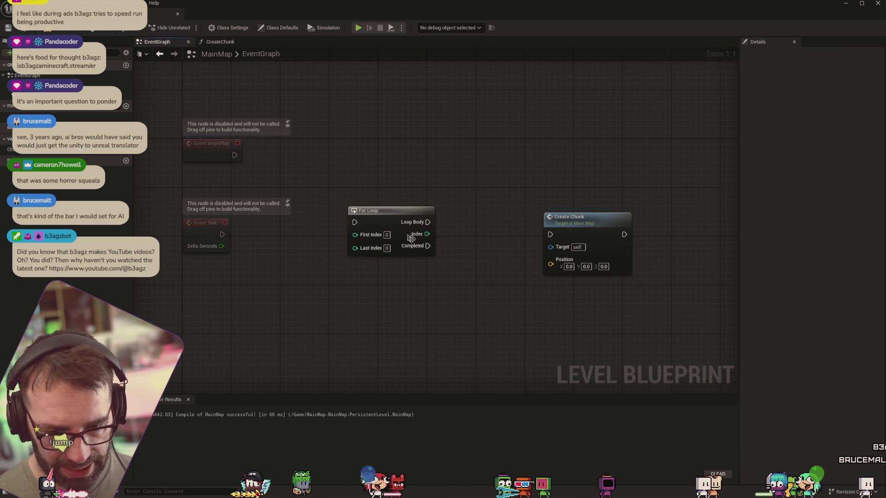
{"action": "left_click", "coordinate": [396, 211]}
{"action": "key", "text": "ctrl+d"}
{"action": "mouse_move", "coordinate": [495, 239]}
{"action": "left_mouse_down"}
{"action": "mouse_move", "coordinate": [503, 218]}
{"action": "mouse_move", "coordinate": [486, 258]}
{"action": "left_mouse_up"}
{"action": "left_click_drag", "start_coordinate": [577, 217], "coordinate": [685, 203]}
{"action": "mouse_move", "coordinate": [486, 258]}
{"action": "left_mouse_down"}
{"action": "mouse_move", "coordinate": [520, 226]}
{"action": "mouse_move", "coordinate": [515, 220]}
{"action": "left_mouse_up"}
{"action": "left_click_drag", "start_coordinate": [428, 222], "coordinate": [477, 227]}
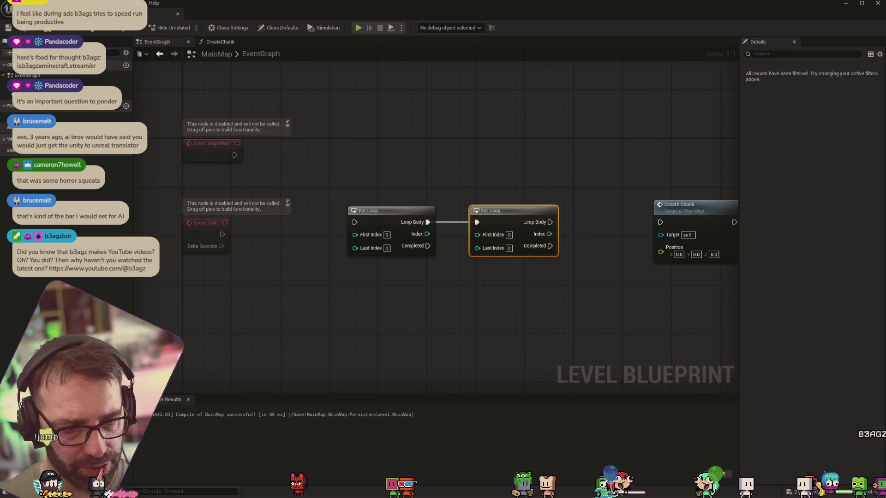
Step: Add an Integer variable named WorldSize, compile, and give it a default value of 3
{"action": "left_click", "coordinate": [126, 138]}
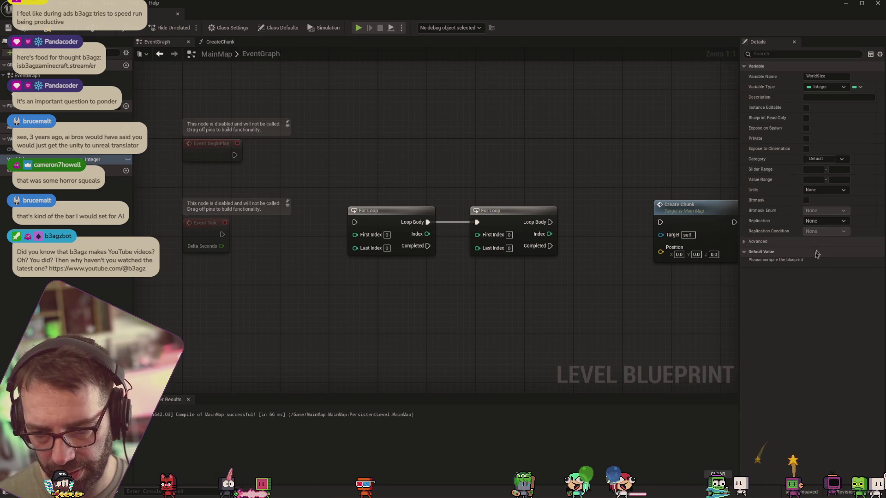
{"action": "left_click", "coordinate": [57, 30]}
{"action": "left_click", "coordinate": [811, 253]}
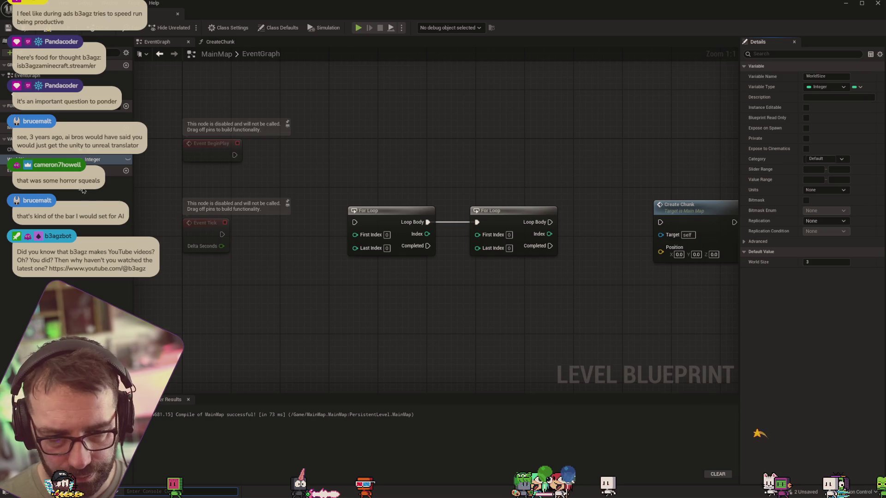
Step: Wire a World Size getter into both For Loops' Last Index pins via a reroute, then add another variable
{"action": "mouse_move", "coordinate": [46, 159]}
{"action": "left_mouse_down"}
{"action": "mouse_move", "coordinate": [295, 259]}
{"action": "mouse_move", "coordinate": [309, 279]}
{"action": "mouse_move", "coordinate": [305, 264]}
{"action": "mouse_move", "coordinate": [355, 247]}
{"action": "mouse_move", "coordinate": [385, 263]}
{"action": "mouse_move", "coordinate": [480, 254]}
{"action": "left_mouse_up"}
{"action": "left_click_drag", "start_coordinate": [321, 265], "coordinate": [272, 247]}
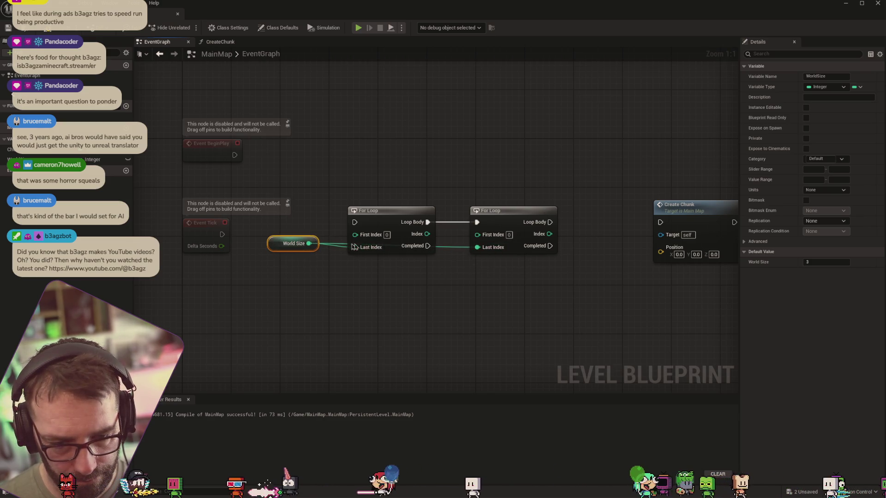
{"action": "double_click", "coordinate": [446, 242]}
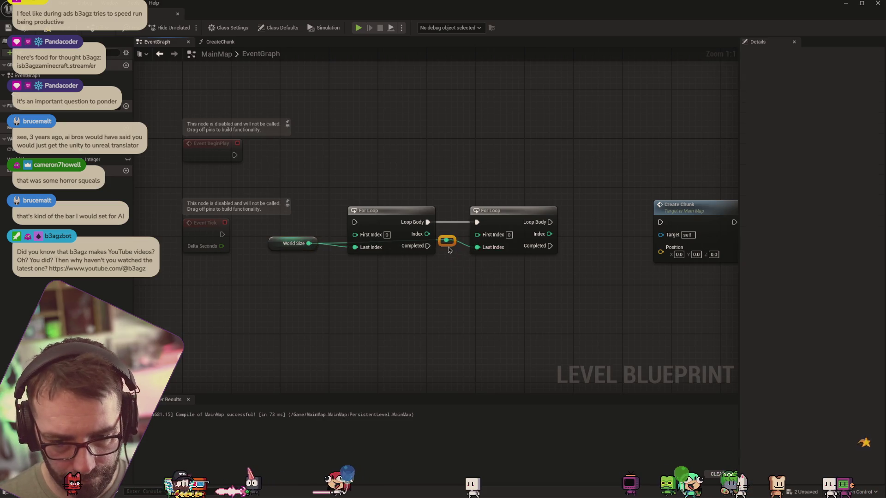
{"action": "mouse_move", "coordinate": [450, 240]}
{"action": "left_mouse_down"}
{"action": "mouse_move", "coordinate": [447, 270]}
{"action": "mouse_move", "coordinate": [340, 275]}
{"action": "left_mouse_up"}
{"action": "key", "text": "Escape"}
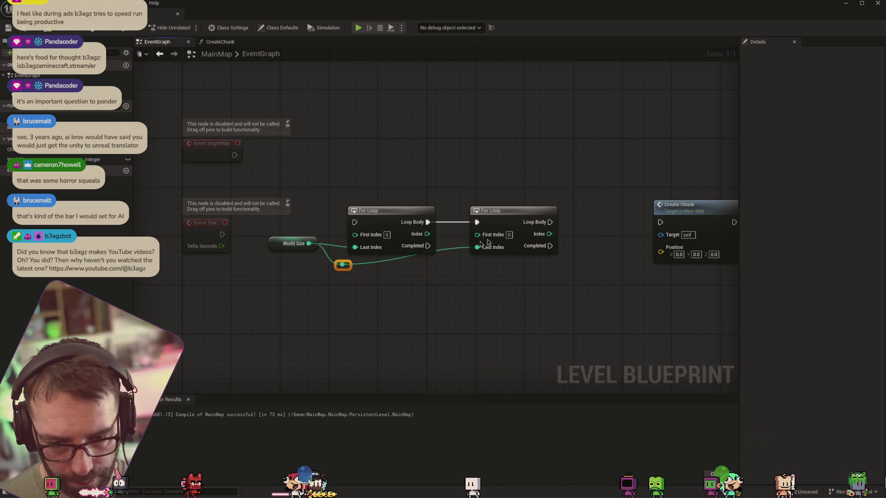
{"action": "left_click_drag", "start_coordinate": [518, 220], "coordinate": [516, 239]}
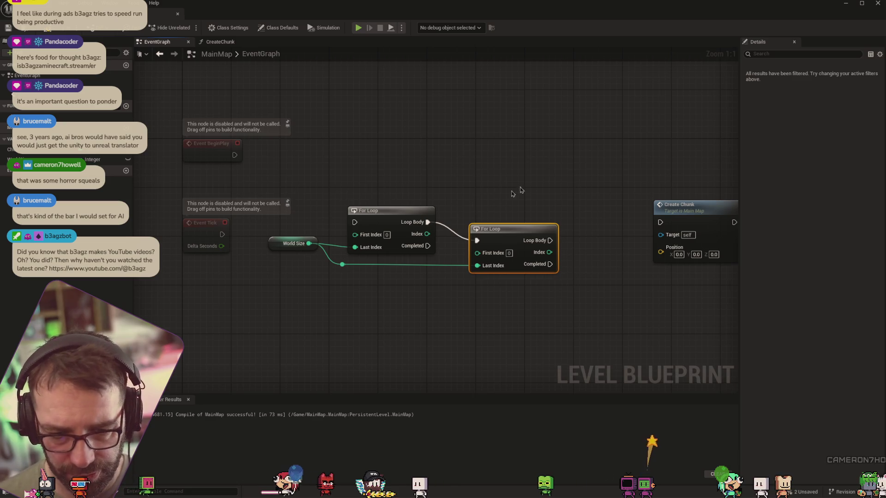
{"action": "left_click_drag", "start_coordinate": [617, 240], "coordinate": [517, 212]}
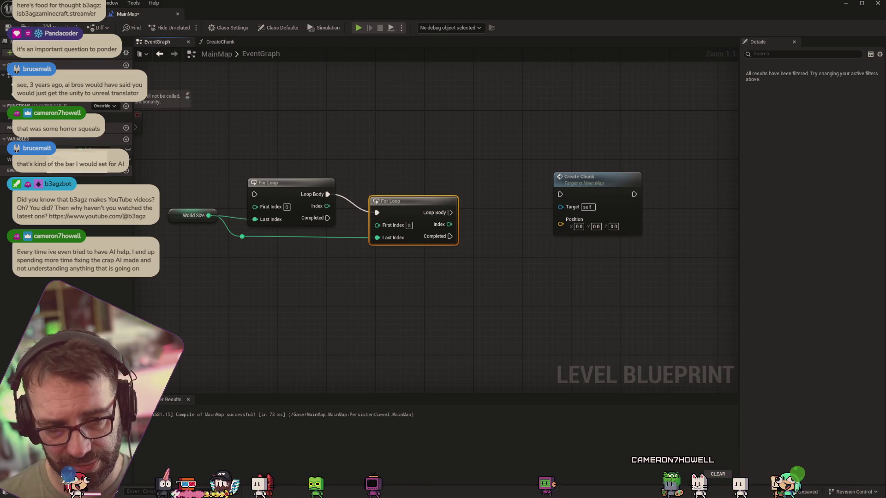
{"action": "left_click", "coordinate": [126, 139]}
{"action": "type", "text": "TileSize"}
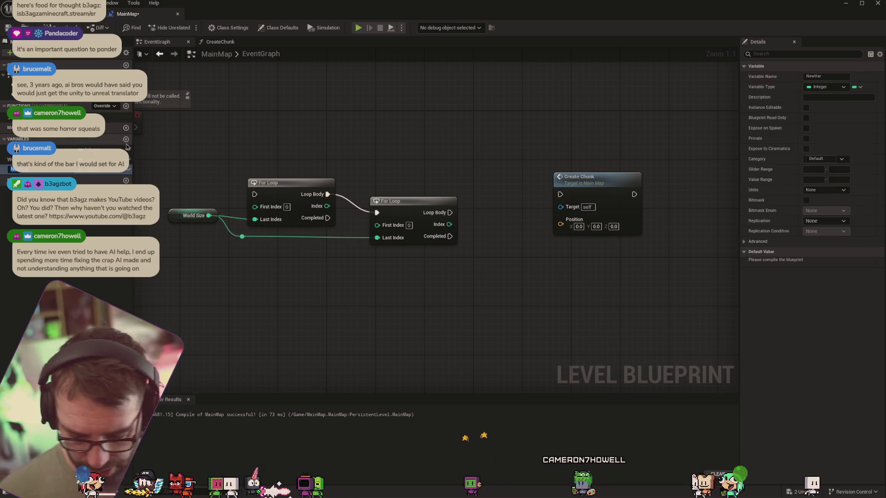
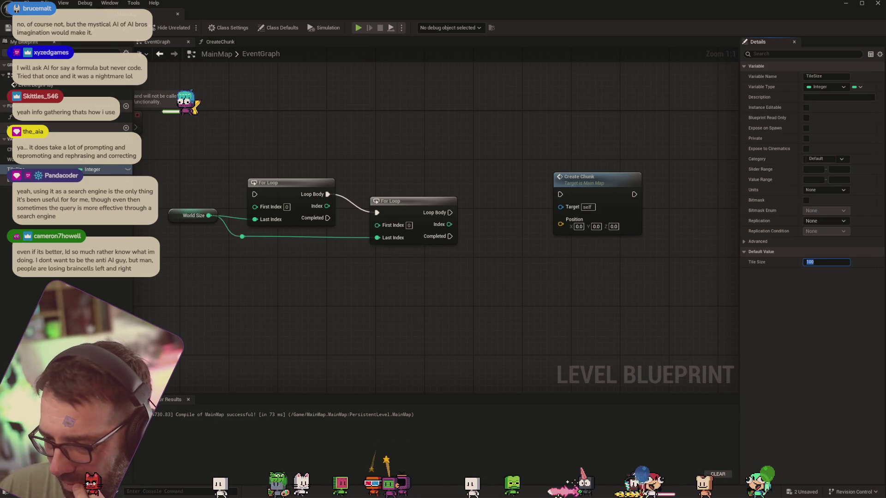
Step: Commit Tile Size's default of 100 and switch to the Medium Level Blueprint tutorial
{"action": "key", "text": "Return"}
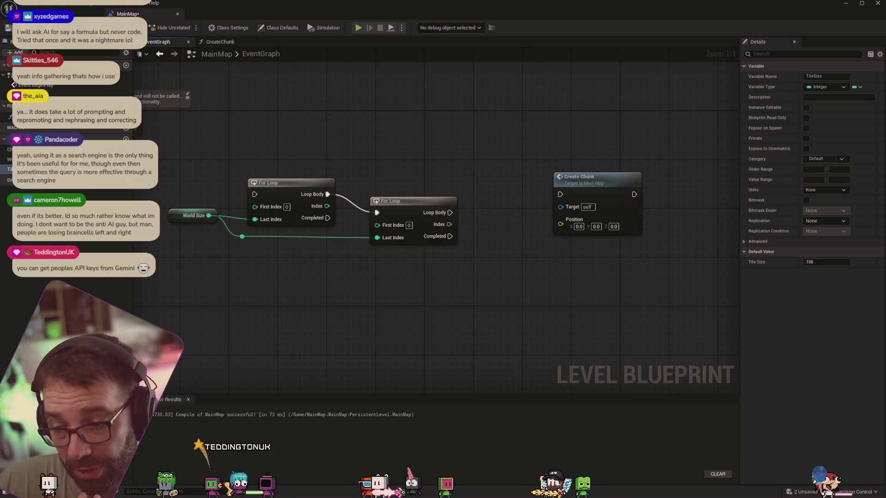
{"action": "key", "text": "alt+Tab"}
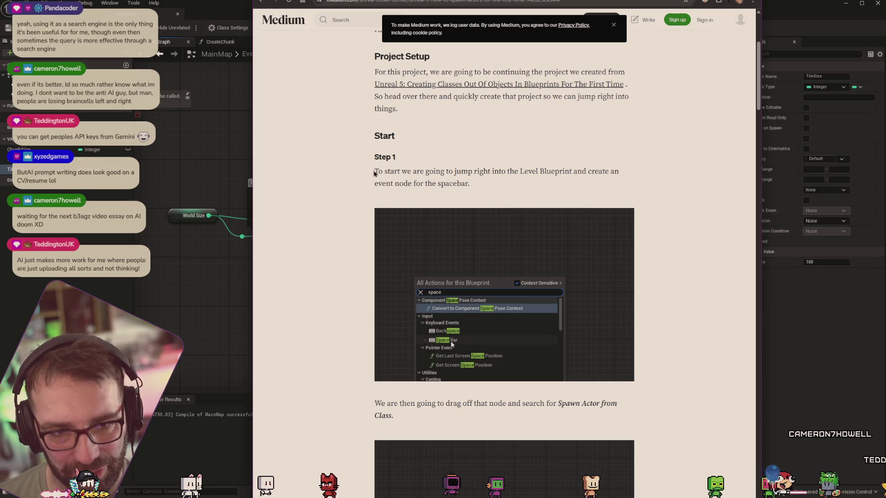
Step: Leave the Medium article and return to the Level Blueprint graph with the nested For Loops
{"action": "key", "text": "alt+Tab"}
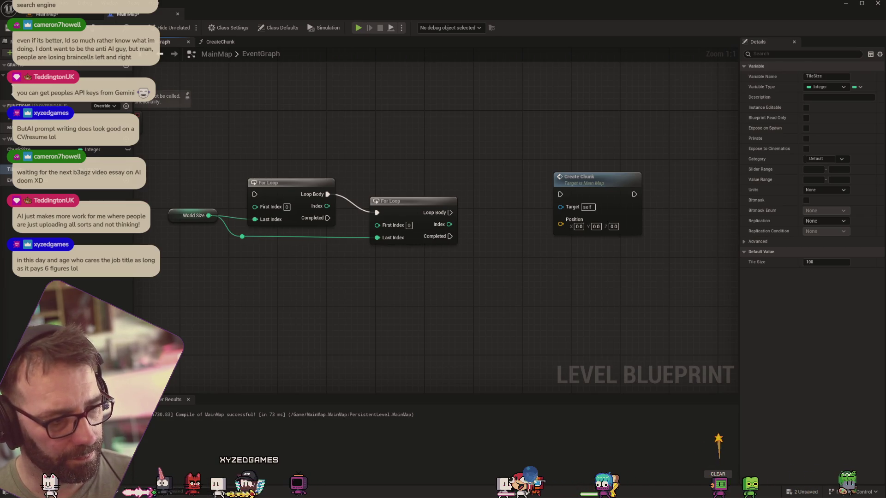
{"action": "key", "text": "alt+Tab"}
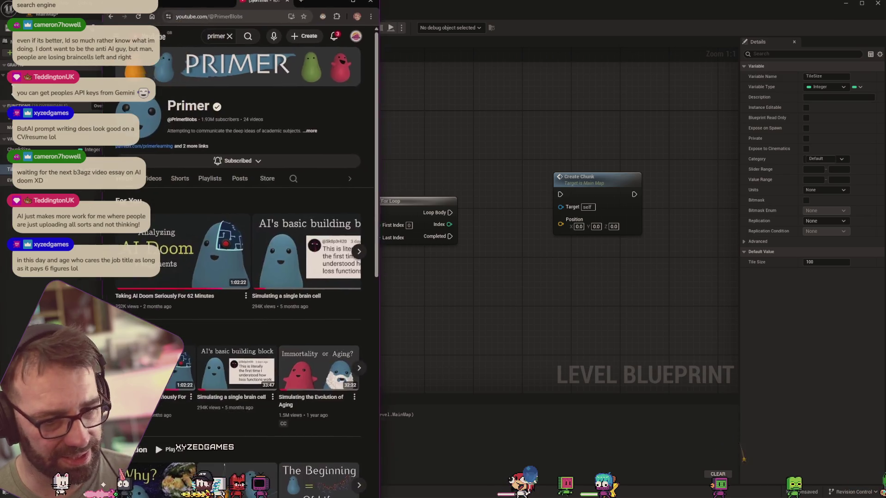
{"action": "key", "text": "super+Up"}
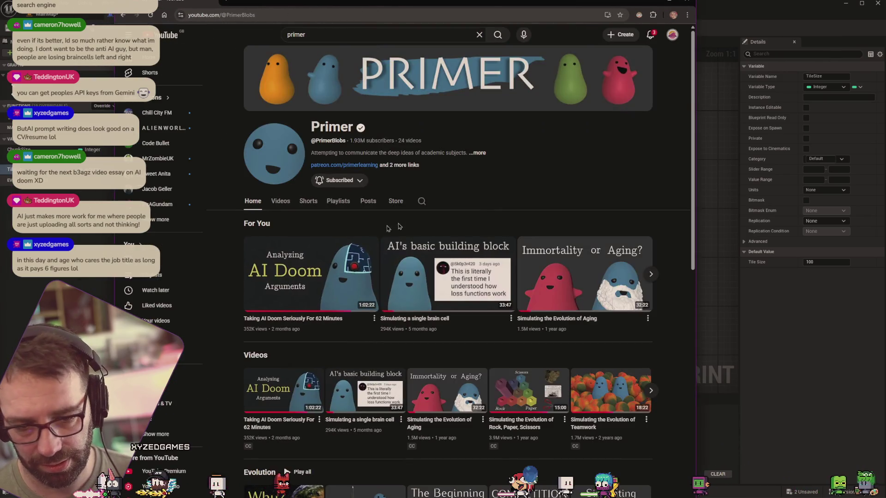
{"action": "left_click", "coordinate": [300, 273]}
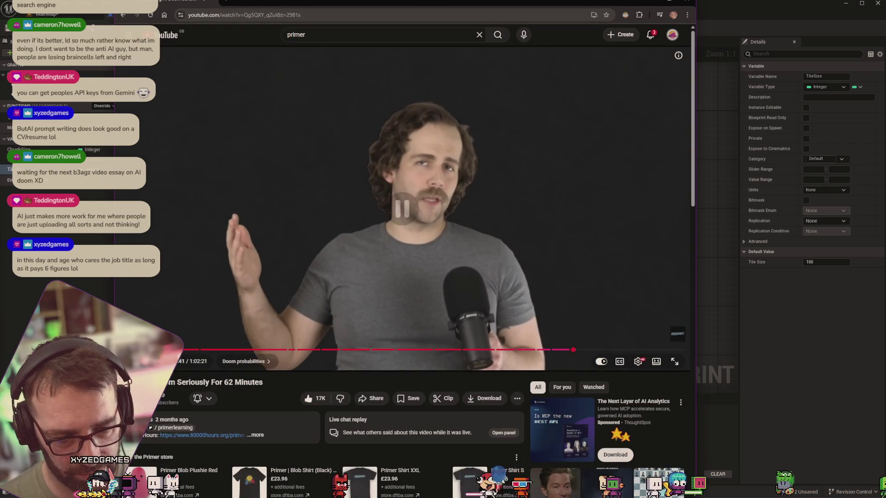
{"action": "left_click", "coordinate": [277, 14]}
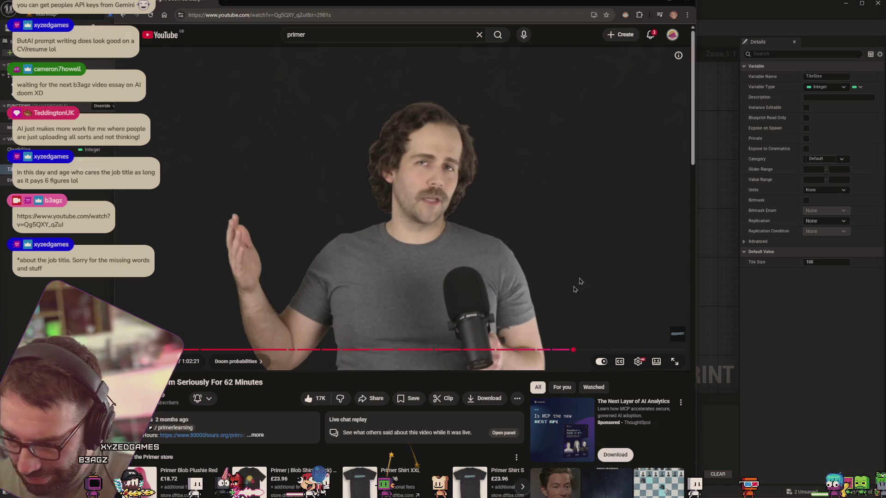
{"action": "left_click", "coordinate": [820, 43]}
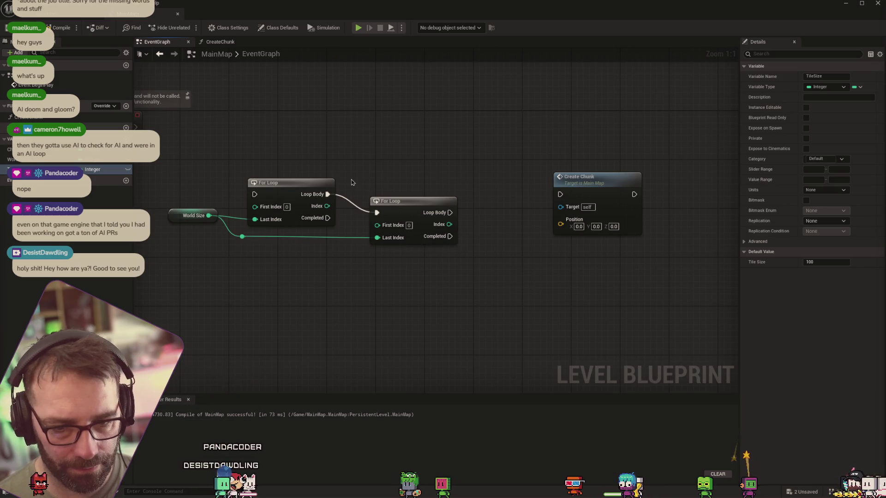
Step: Bring World Size back into view and add a new integer variable named ChunkSize
{"action": "mouse_move", "coordinate": [356, 298]}
{"action": "left_mouse_down"}
{"action": "mouse_move", "coordinate": [306, 290]}
{"action": "mouse_move", "coordinate": [285, 274]}
{"action": "left_mouse_up"}
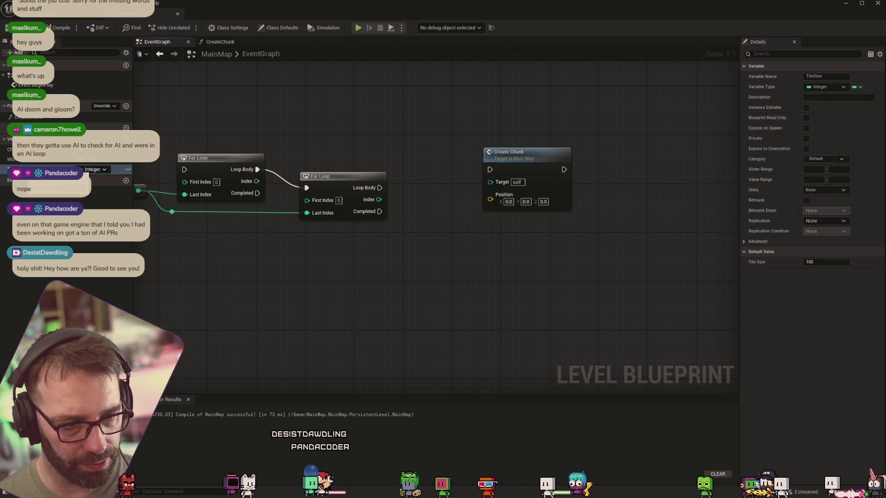
{"action": "left_click_drag", "start_coordinate": [229, 271], "coordinate": [326, 260]}
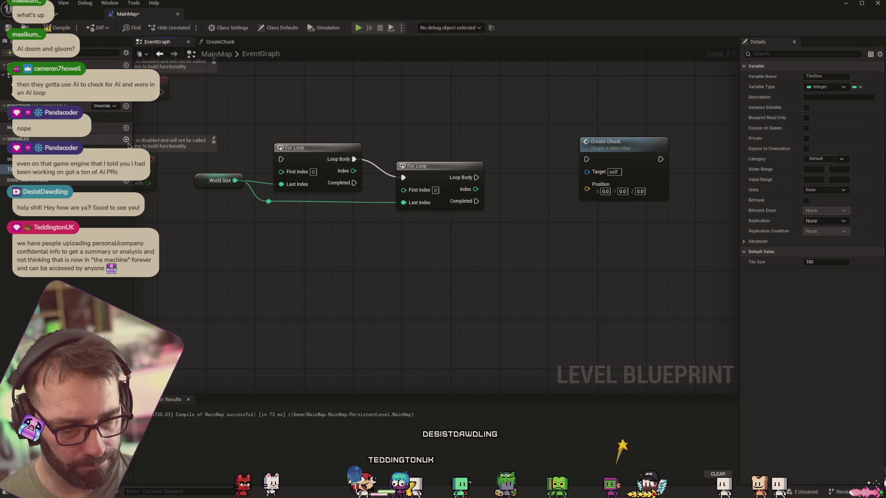
{"action": "left_click", "coordinate": [128, 142]}
{"action": "type", "text": "ChunkSize"}
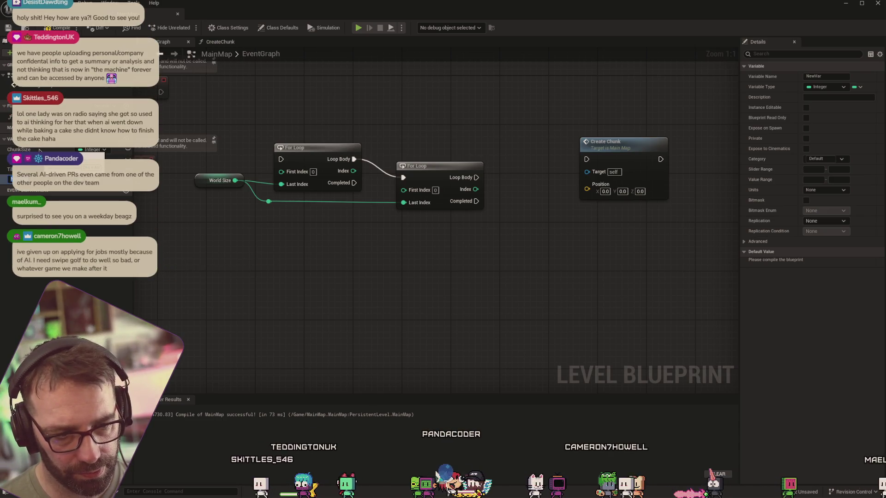
Step: Rename the ChunkSize variable to ChunkSizeInTiles
{"action": "right_click", "coordinate": [39, 150]}
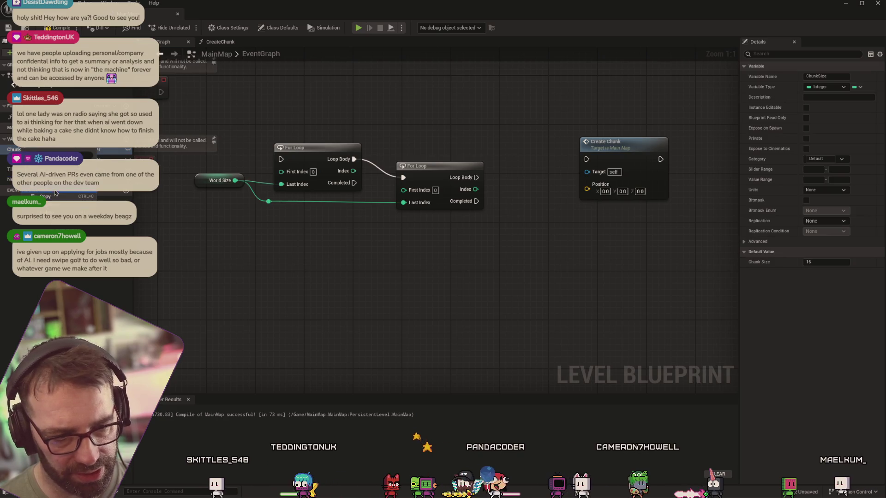
{"action": "key", "text": "F2"}
{"action": "type", "text": "Chu"}
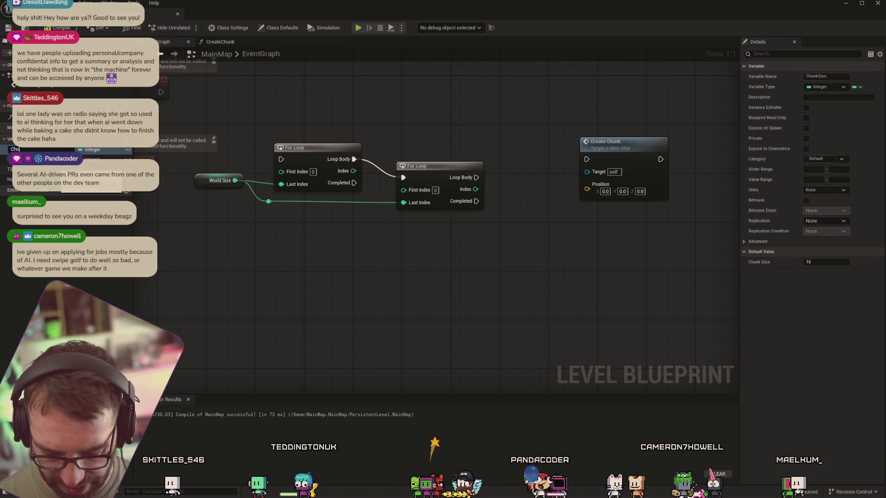
{"action": "type", "text": "nkSizeInTi"}
{"action": "type", "text": "les"}
{"action": "key", "text": "Return"}
Step: Add a new ChunkSize variable and place a Set Chunk Size node in the graph
{"action": "left_click", "coordinate": [128, 139]}
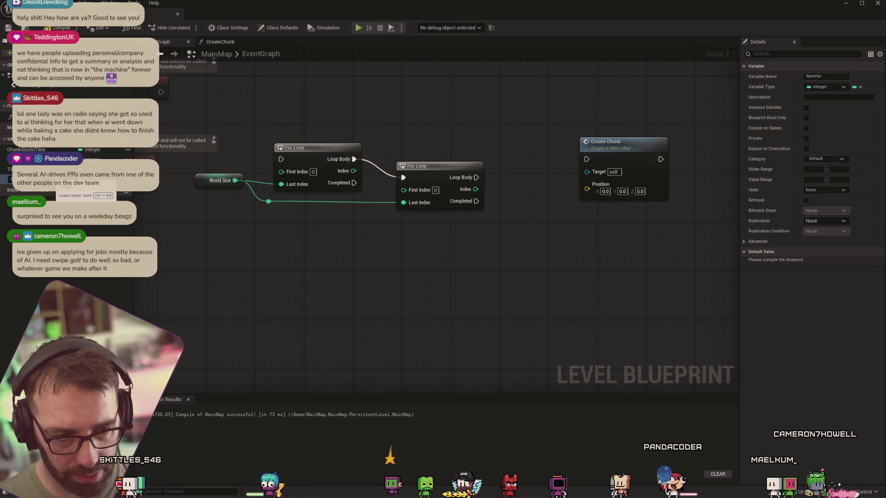
{"action": "type", "text": "ChunkSize"}
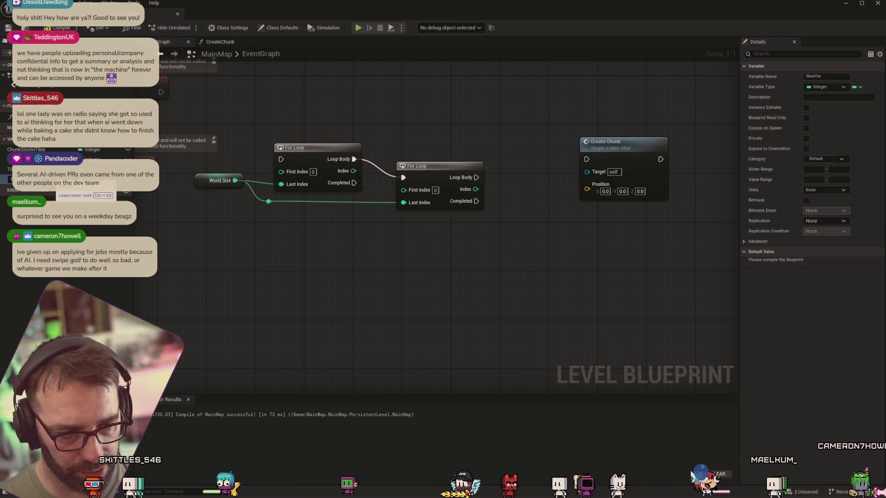
{"action": "key", "text": "Return"}
{"action": "mouse_move", "coordinate": [27, 179]}
{"action": "left_mouse_down"}
{"action": "mouse_move", "coordinate": [138, 184]}
{"action": "mouse_move", "coordinate": [310, 261]}
{"action": "left_mouse_up"}
{"action": "left_click", "coordinate": [305, 259]}
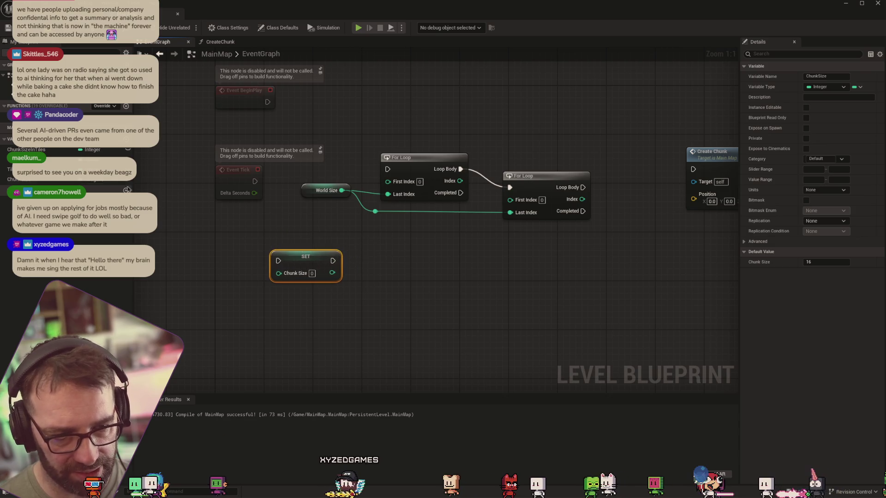
Step: Add Chunk Size in Tiles and Tile Size getters and multiply them together
{"action": "left_click_drag", "start_coordinate": [26, 150], "coordinate": [312, 247]}
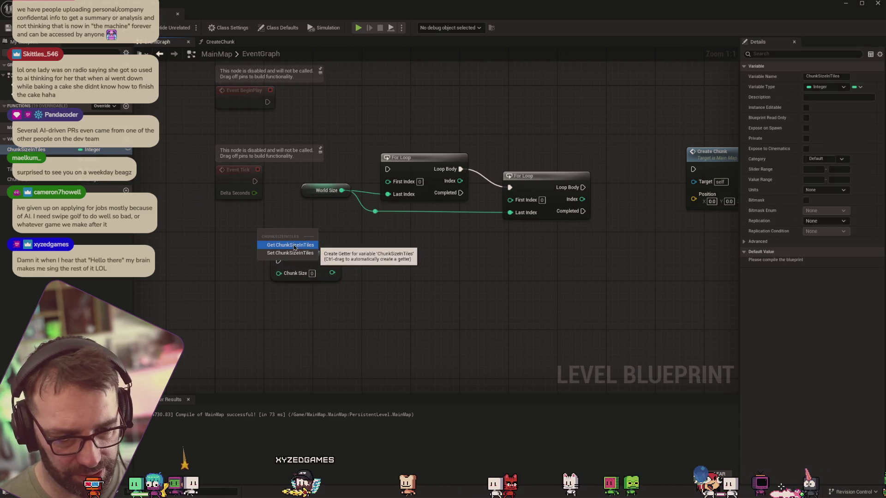
{"action": "left_click", "coordinate": [316, 245]}
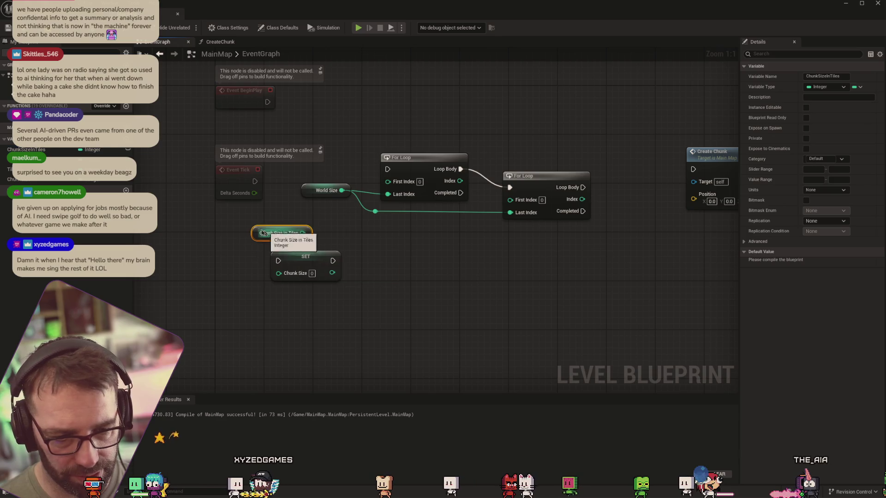
{"action": "left_click_drag", "start_coordinate": [27, 169], "coordinate": [279, 221]}
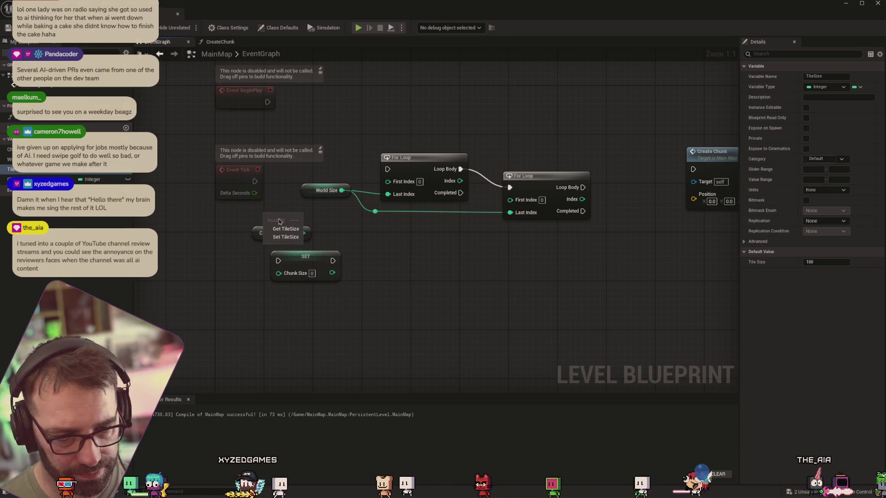
{"action": "left_click", "coordinate": [285, 229]}
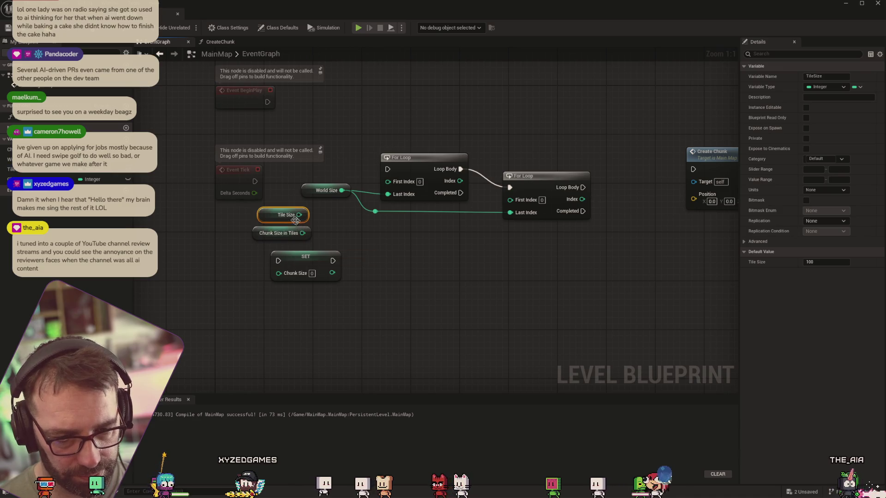
{"action": "left_click_drag", "start_coordinate": [302, 215], "coordinate": [330, 228]}
{"action": "type", "text": "mul"}
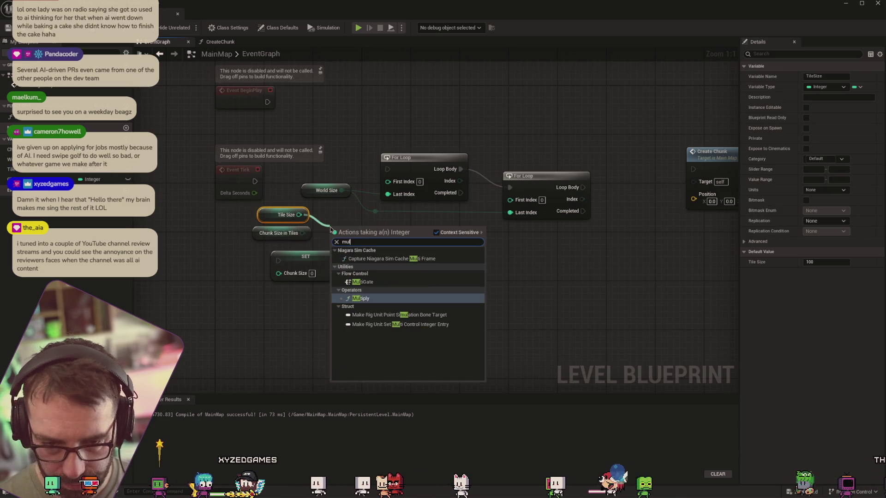
{"action": "left_click", "coordinate": [362, 299]}
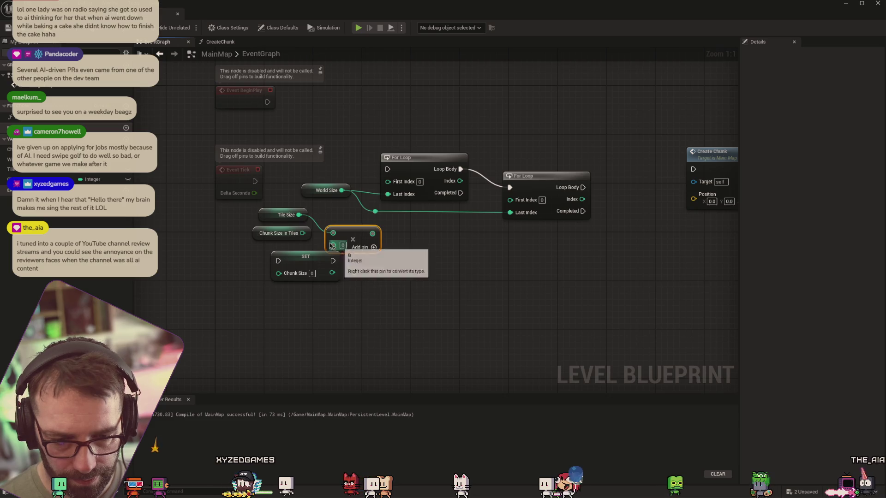
{"action": "mouse_move", "coordinate": [302, 233]}
{"action": "left_mouse_down"}
{"action": "mouse_move", "coordinate": [333, 245]}
{"action": "mouse_move", "coordinate": [409, 249]}
{"action": "mouse_move", "coordinate": [418, 236]}
{"action": "mouse_move", "coordinate": [394, 248]}
{"action": "left_mouse_up"}
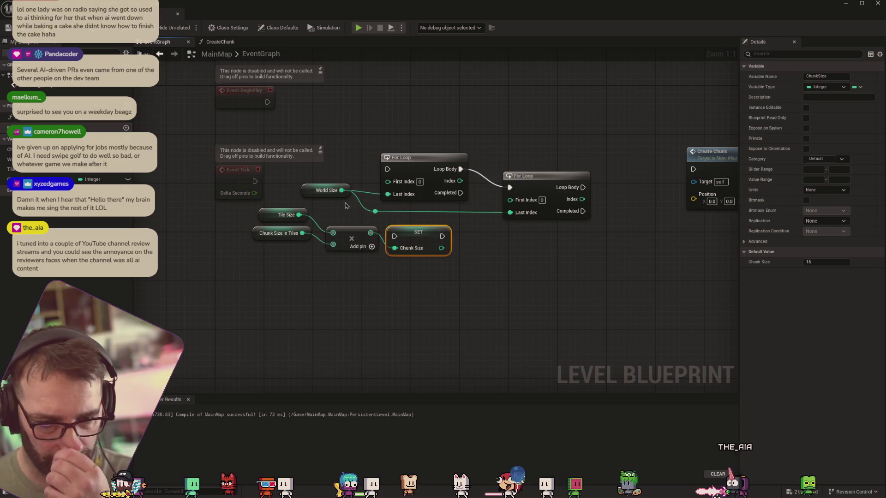
Step: Move World Size, both For Loops, Create Chunk and the Last Index reroute further right
{"action": "scroll", "coordinate": [427, 225], "scroll_direction": "down", "scroll_amount": 6}
{"action": "scroll", "coordinate": [389, 158], "scroll_direction": "up", "scroll_amount": 4}
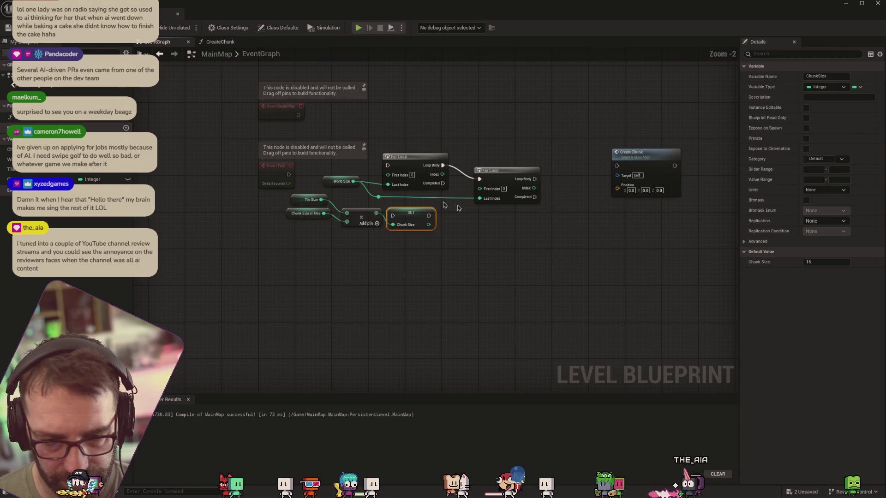
{"action": "left_click_drag", "start_coordinate": [722, 175], "coordinate": [340, 180]}
{"action": "mouse_move", "coordinate": [416, 160]}
{"action": "left_mouse_down"}
{"action": "mouse_move", "coordinate": [641, 164]}
{"action": "mouse_move", "coordinate": [660, 151]}
{"action": "left_mouse_up"}
{"action": "left_click", "coordinate": [409, 200]}
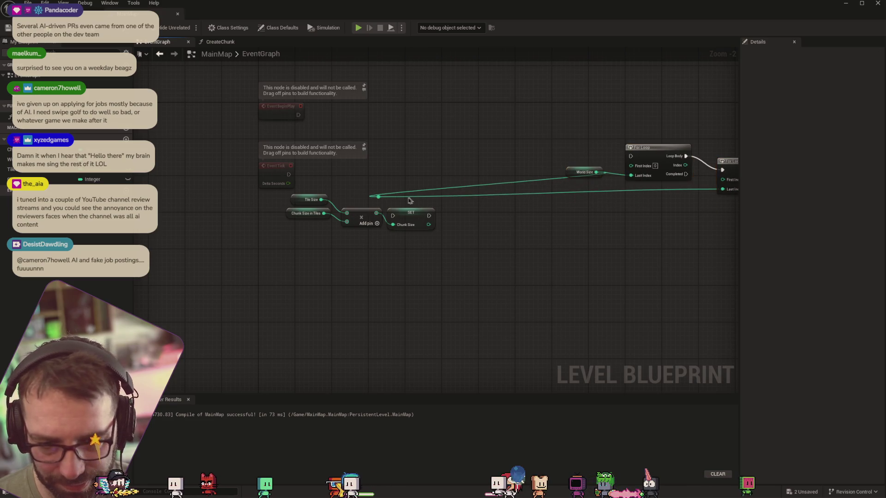
{"action": "left_click_drag", "start_coordinate": [382, 197], "coordinate": [610, 194]}
{"action": "mouse_move", "coordinate": [640, 240]}
{"action": "left_mouse_down"}
{"action": "mouse_move", "coordinate": [563, 253]}
{"action": "mouse_move", "coordinate": [498, 244]}
{"action": "left_mouse_up"}
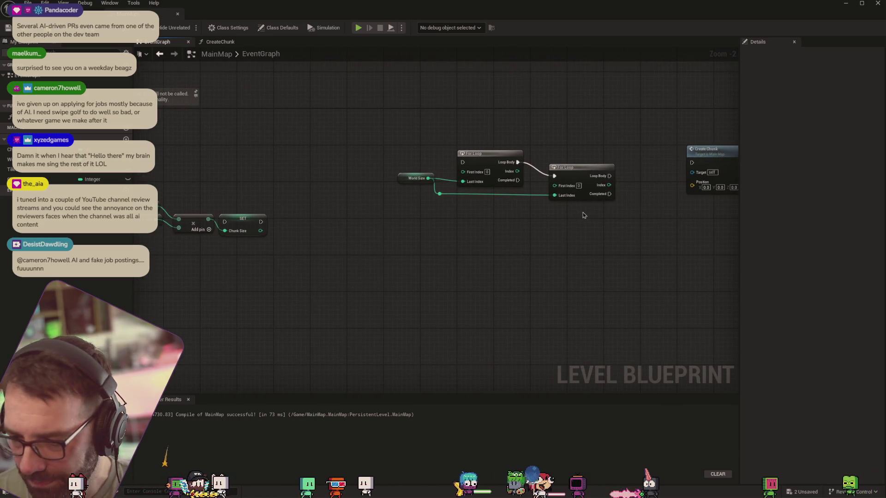